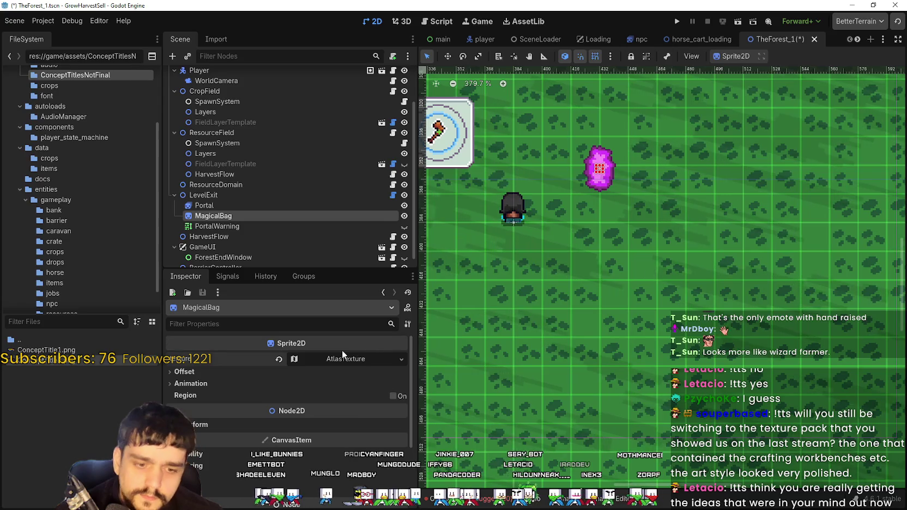
# - Quick Load main_atlas.png as the atlas image of MagicalBag's AtlasTexture
pyautogui.scroll(-3, 598, 208)
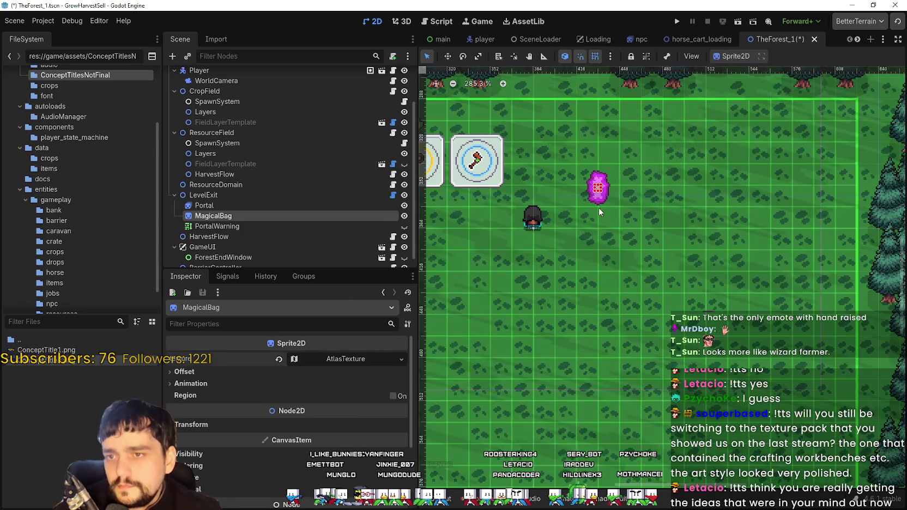
pyautogui.click(351, 363)
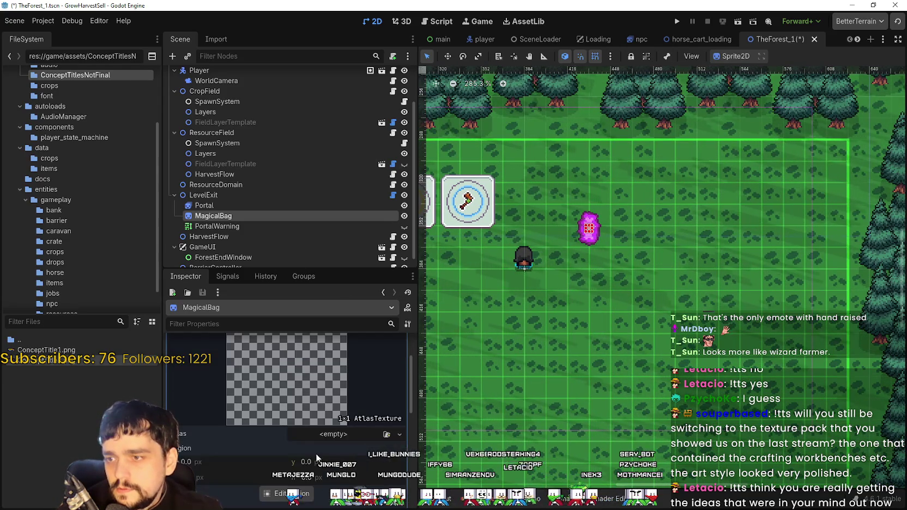
pyautogui.click(320, 433)
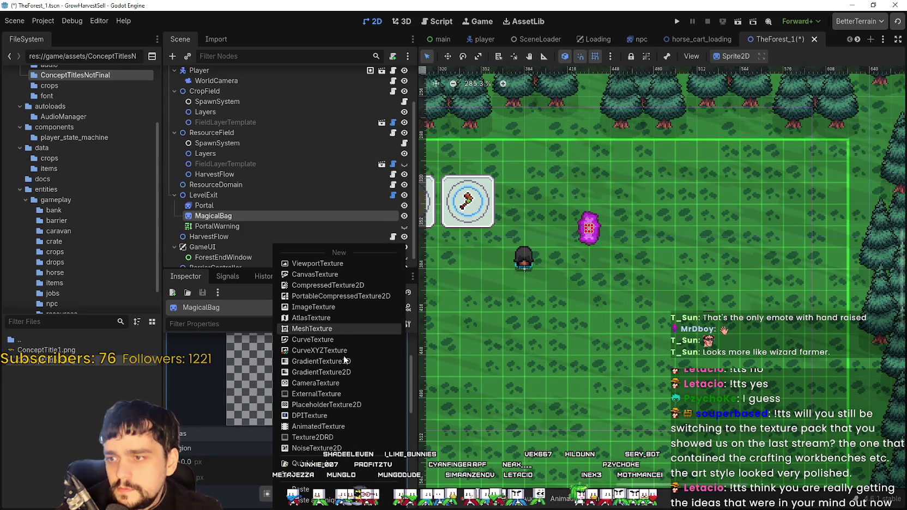
pyautogui.click(325, 465)
pyautogui.doubleClick(306, 150)
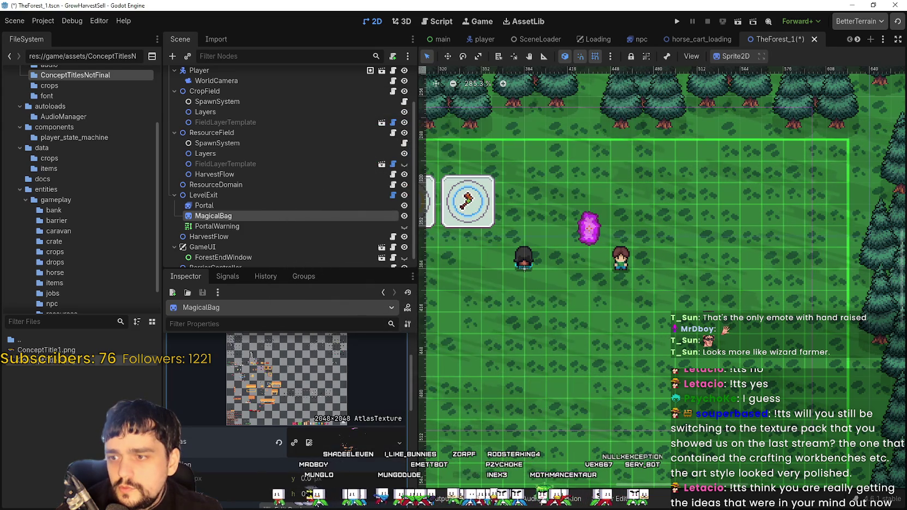
# - In the region editor, drag a region box around the brown bag sprite
pyautogui.click(298, 504)
pyautogui.scroll(5, 448, 233)
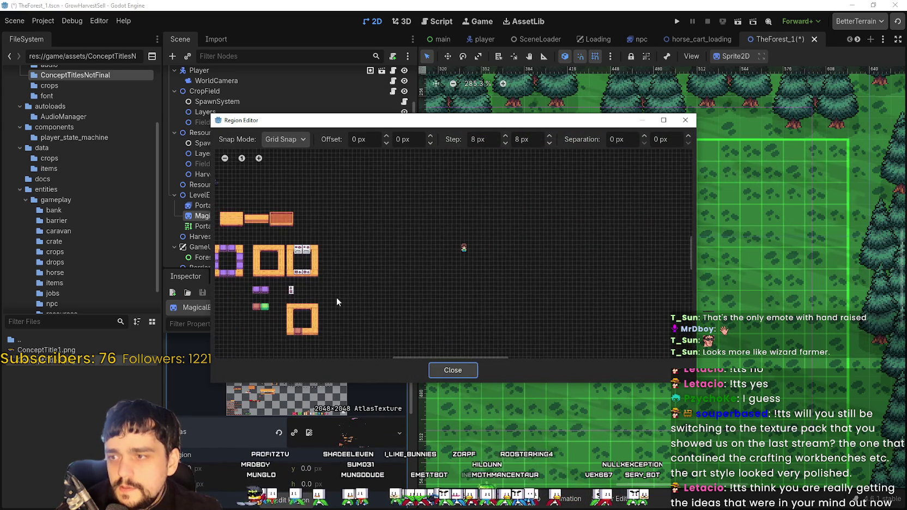
pyautogui.scroll(7, 386, 203)
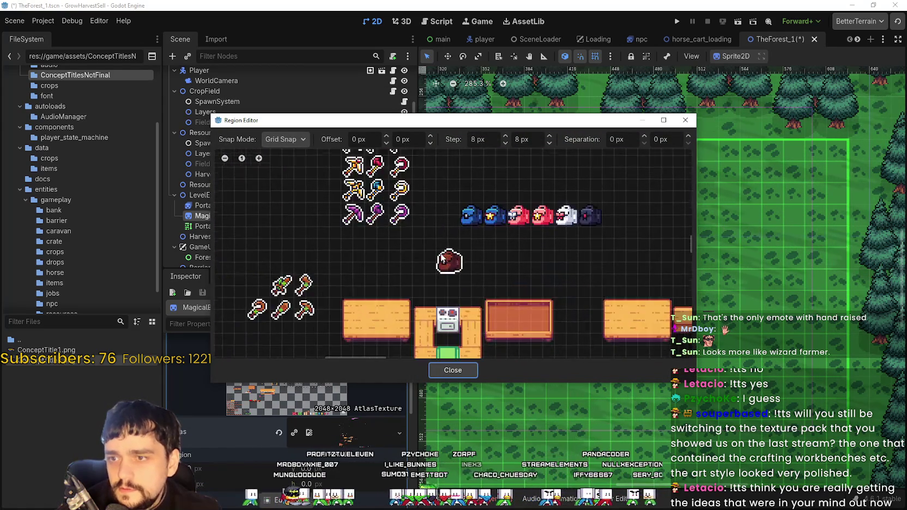
pyautogui.scroll(2, 439, 278)
pyautogui.scroll(-4, 438, 280)
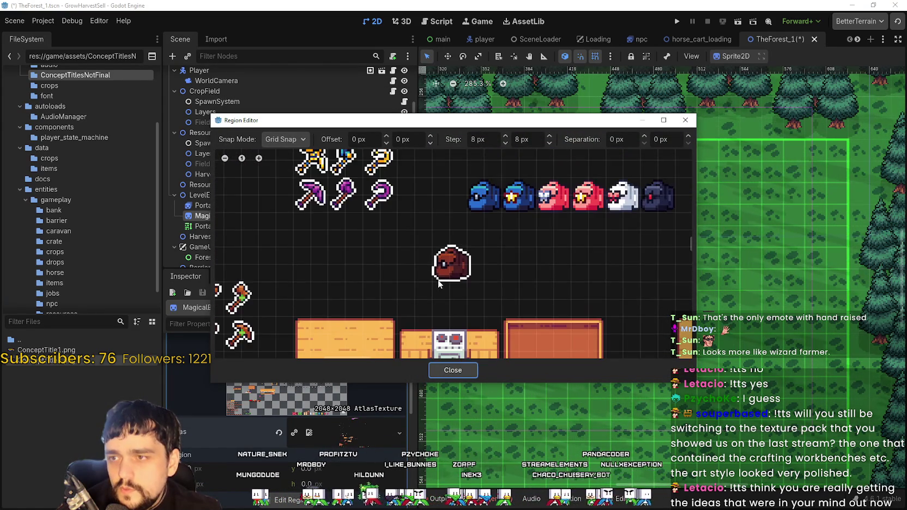
pyautogui.scroll(3, 436, 281)
pyautogui.moveTo(433, 276); pyautogui.dragTo(496, 214)
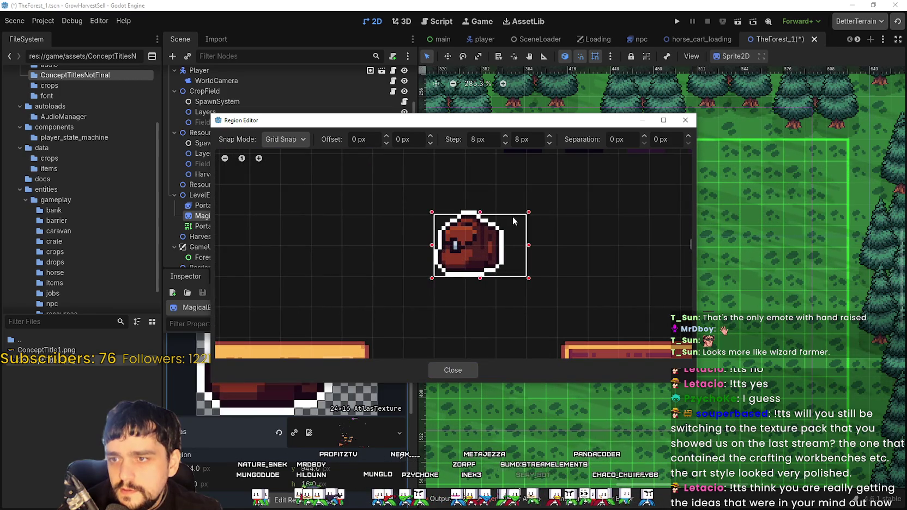
pyautogui.scroll(1, 483, 216)
# - Switch to Pixel Snap and raise the region's top edge one pixel for an 18×17 crop
pyautogui.click(291, 141)
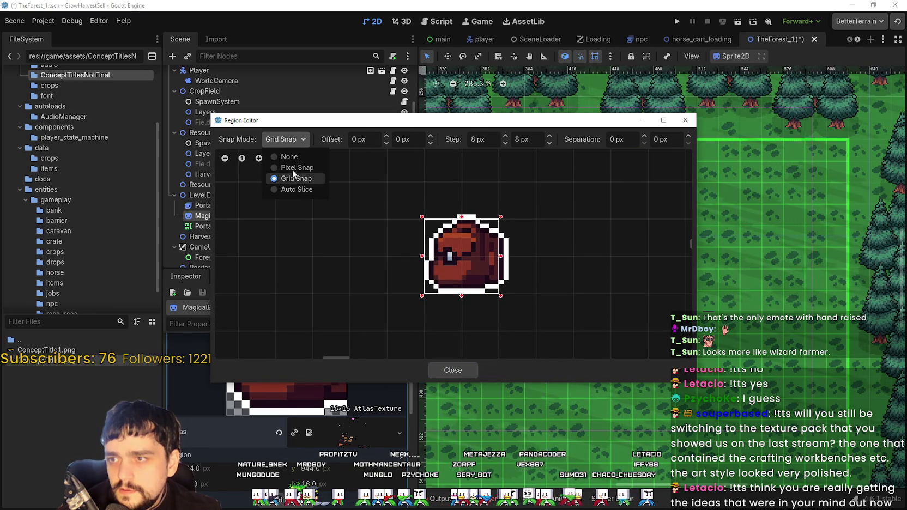
pyautogui.click(292, 167)
pyautogui.scroll(1, 500, 257)
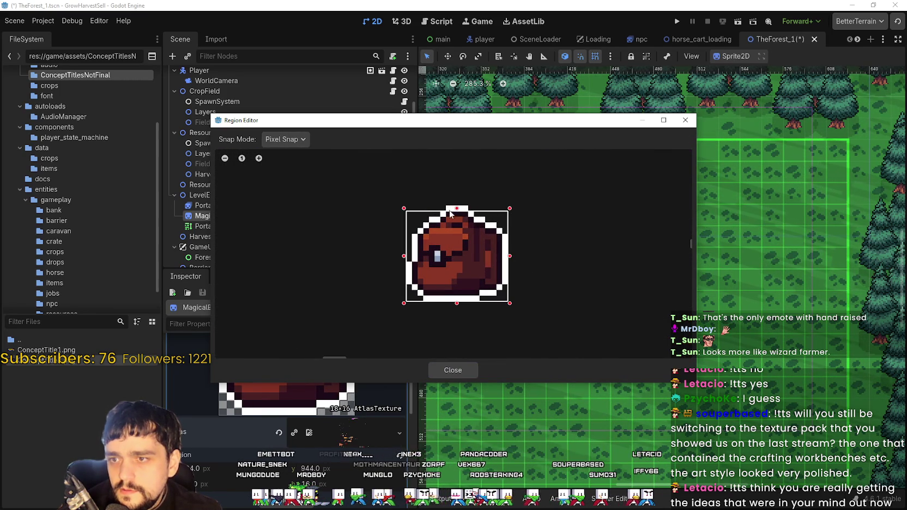
pyautogui.moveTo(456, 211); pyautogui.dragTo(456, 204)
pyautogui.click(461, 369)
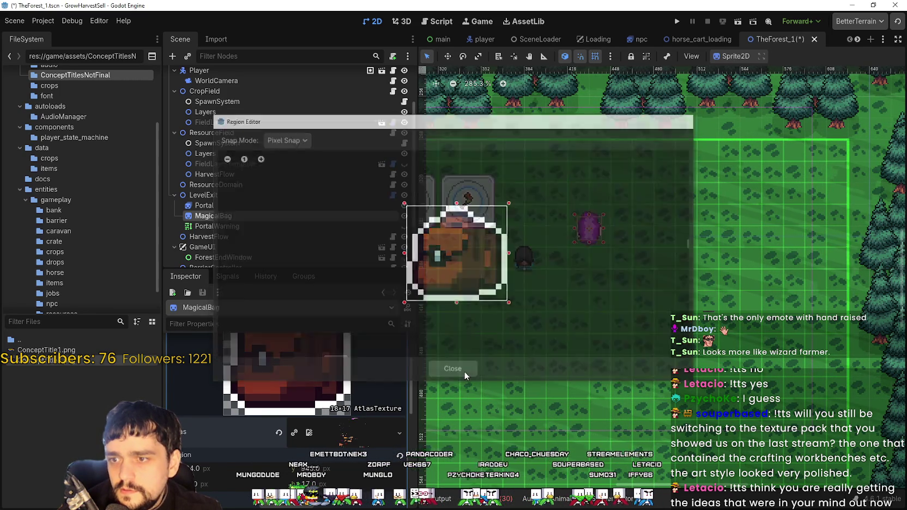
pyautogui.scroll(-1, 360, 396)
# - Drag the MagicalBag from under the portal to the portal's lower right
pyautogui.click(335, 369)
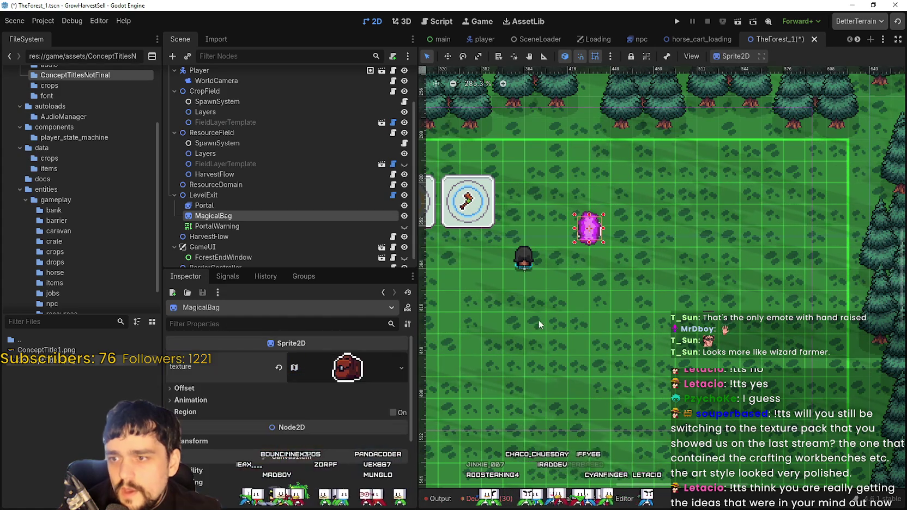
pyautogui.scroll(5, 589, 253)
pyautogui.press('w')
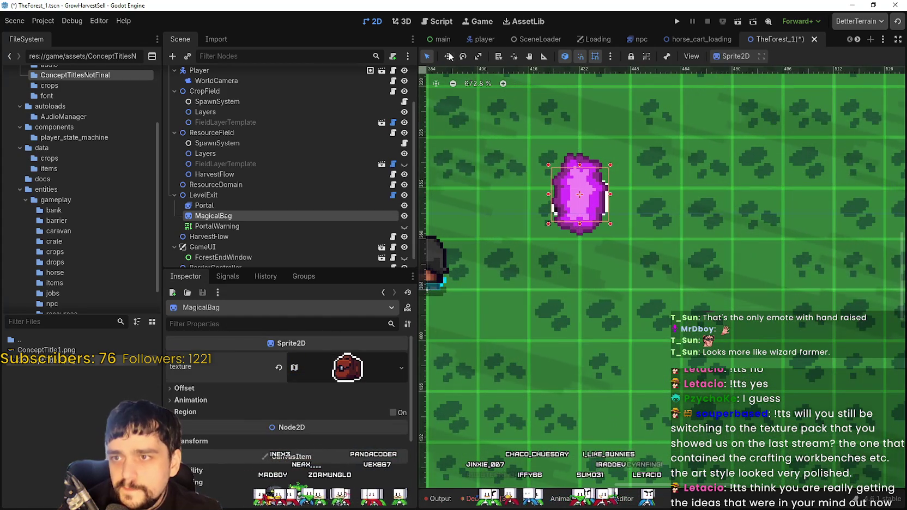
pyautogui.moveTo(587, 225)
pyautogui.mouseDown()
pyautogui.moveTo(645, 276)
pyautogui.moveTo(501, 285)
pyautogui.mouseUp()
pyautogui.scroll(-2, 643, 278)
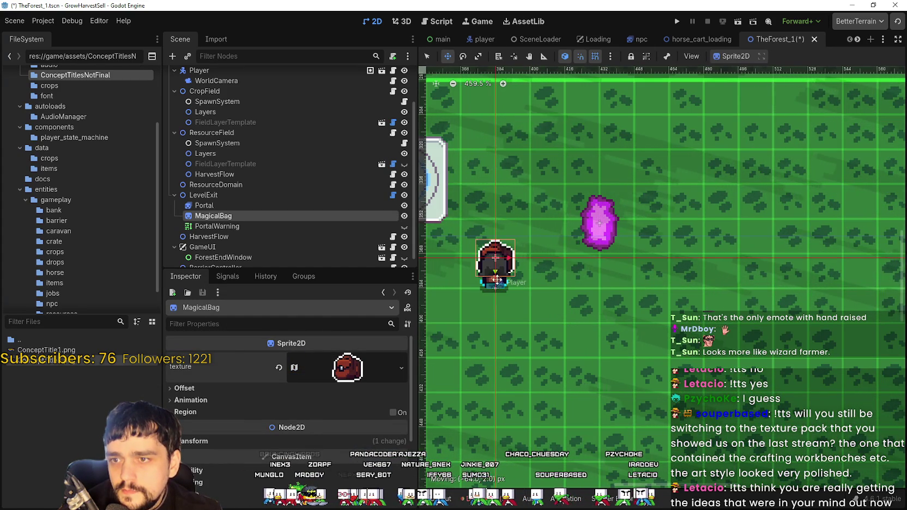
pyautogui.scroll(2, 500, 276)
pyautogui.moveTo(502, 273)
pyautogui.mouseDown()
pyautogui.moveTo(564, 219)
pyautogui.moveTo(502, 273)
pyautogui.moveTo(591, 268)
pyautogui.moveTo(500, 280)
pyautogui.moveTo(494, 231)
pyautogui.moveTo(723, 223)
pyautogui.mouseUp()
pyautogui.click(361, 362)
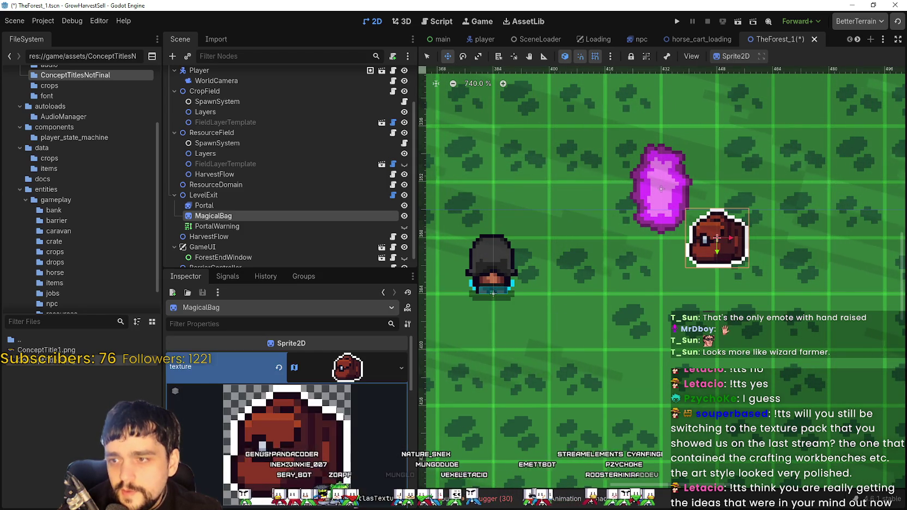
pyautogui.scroll(-2, 334, 461)
pyautogui.scroll(-1, 350, 427)
pyautogui.click(350, 424)
pyautogui.scroll(3, 343, 393)
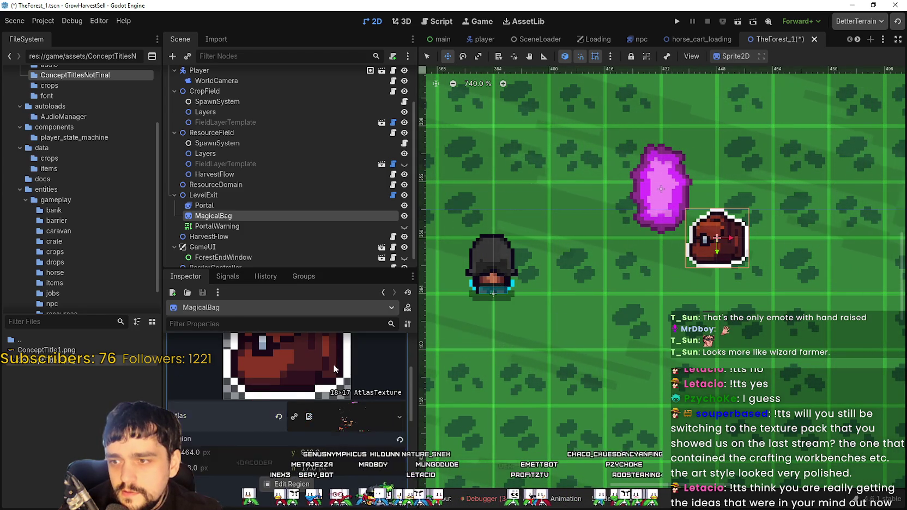
pyautogui.click(347, 349)
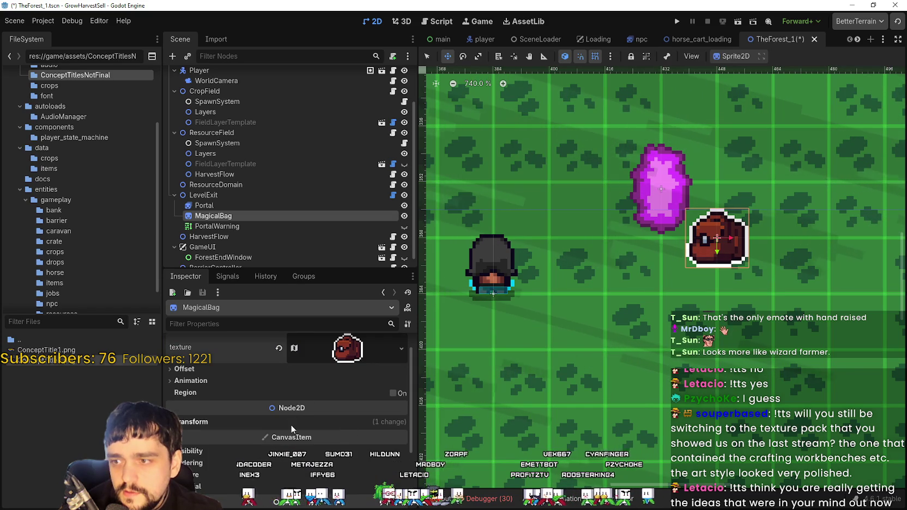
pyautogui.click(316, 422)
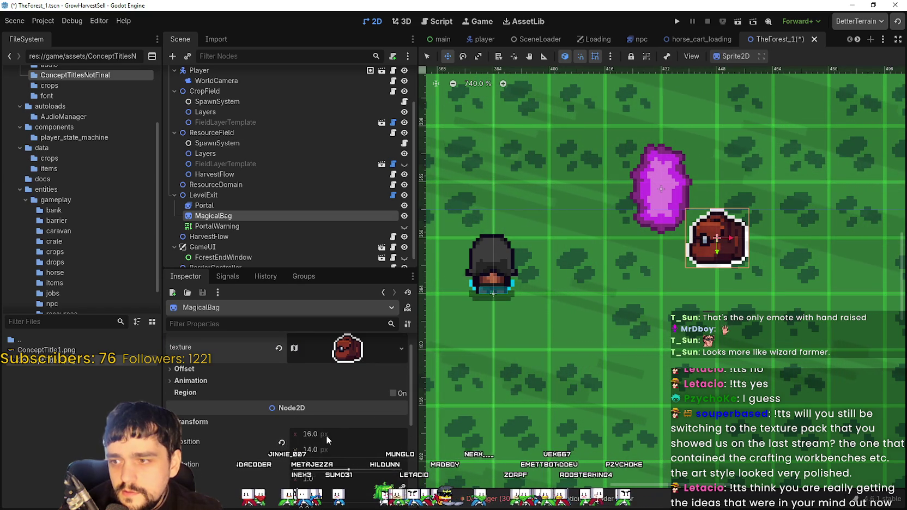
pyautogui.scroll(2, 326, 436)
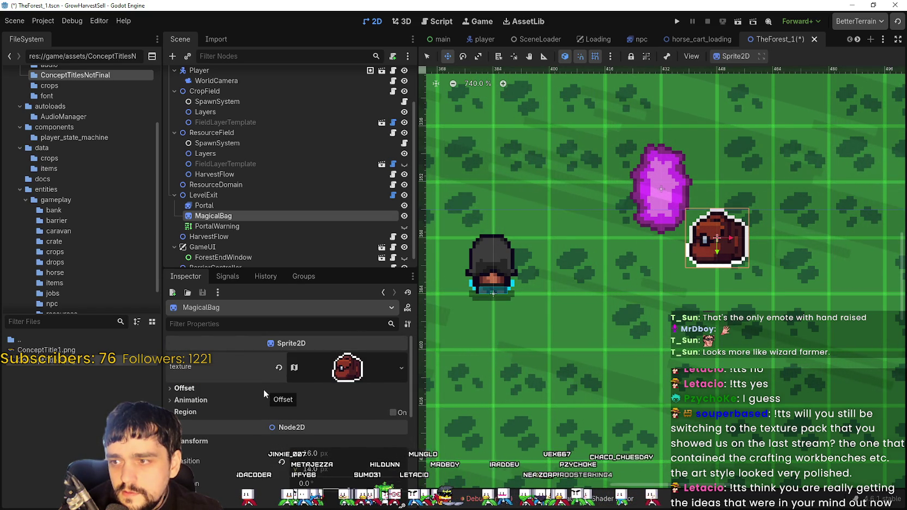
pyautogui.click(330, 370)
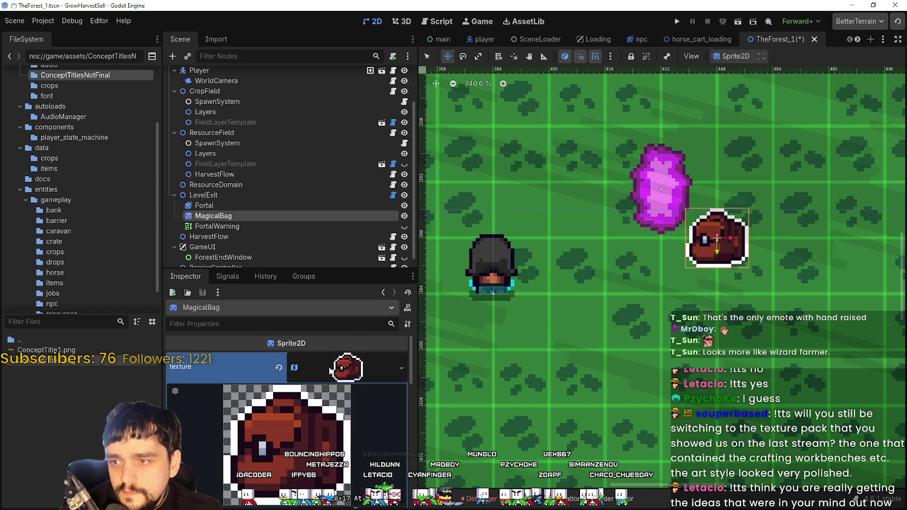
pyautogui.click(330, 369)
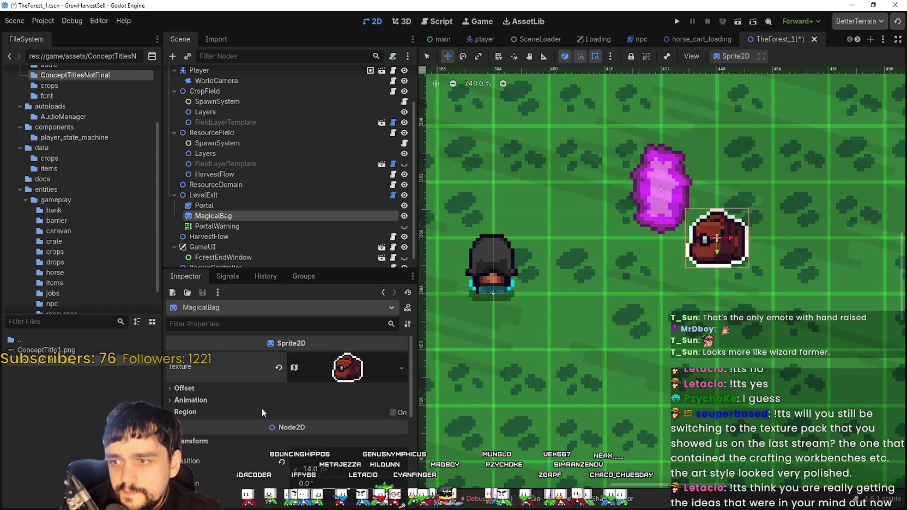
pyautogui.click(317, 377)
pyautogui.click(342, 444)
pyautogui.scroll(-5, 340, 441)
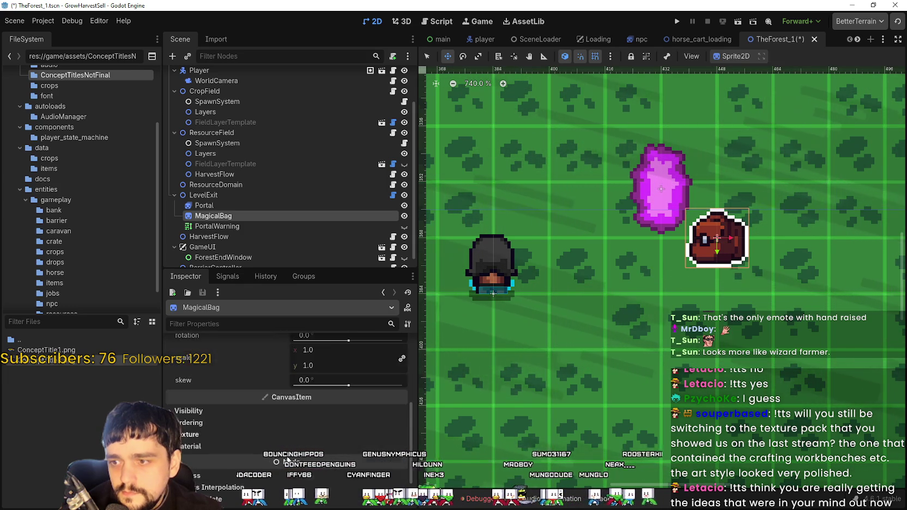
pyautogui.scroll(2, 287, 460)
pyautogui.scroll(3, 294, 428)
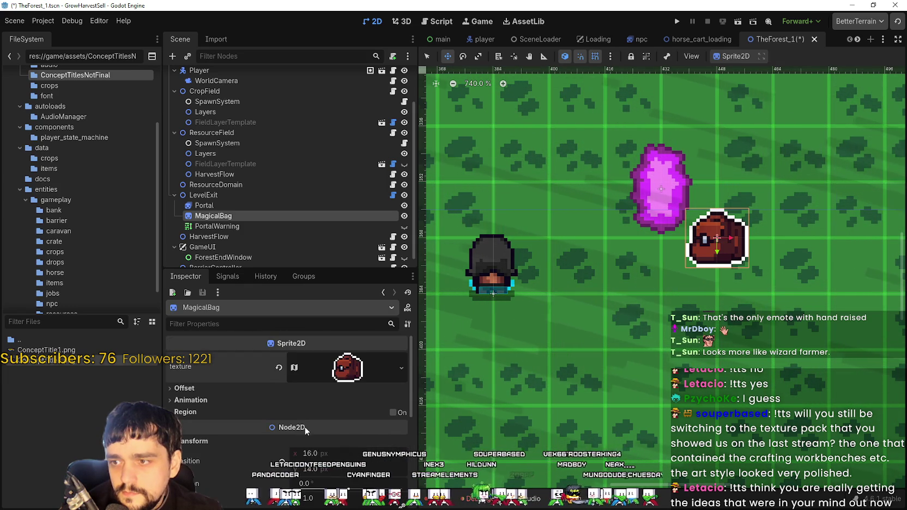
pyautogui.click(211, 398)
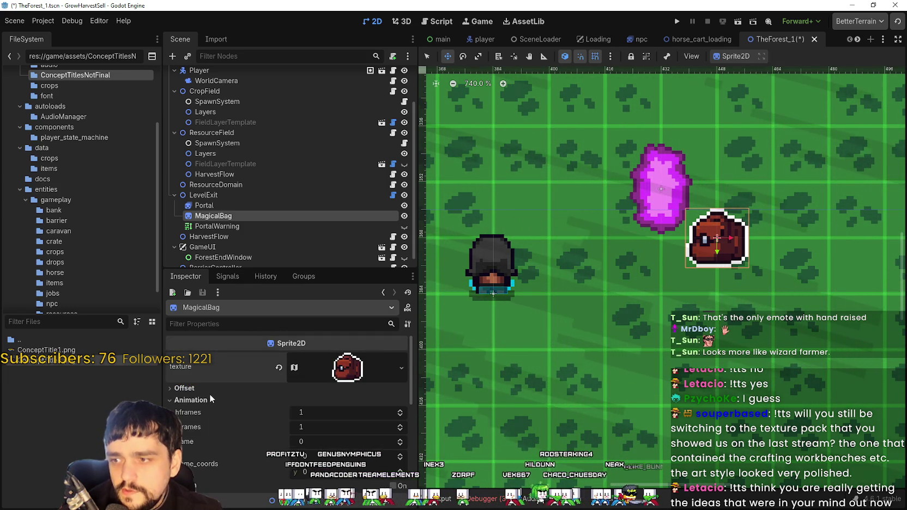
pyautogui.click(347, 367)
pyautogui.scroll(-2, 357, 435)
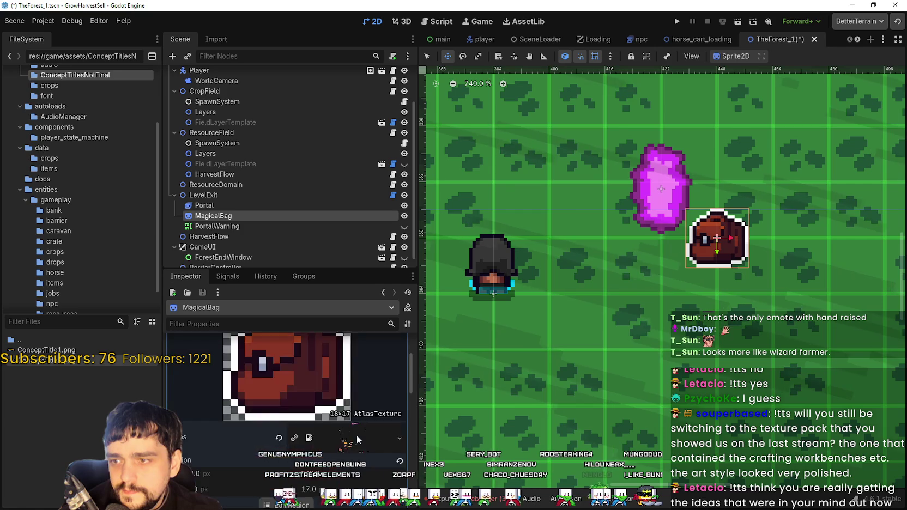
pyautogui.scroll(-3, 355, 433)
pyautogui.scroll(-2, 349, 425)
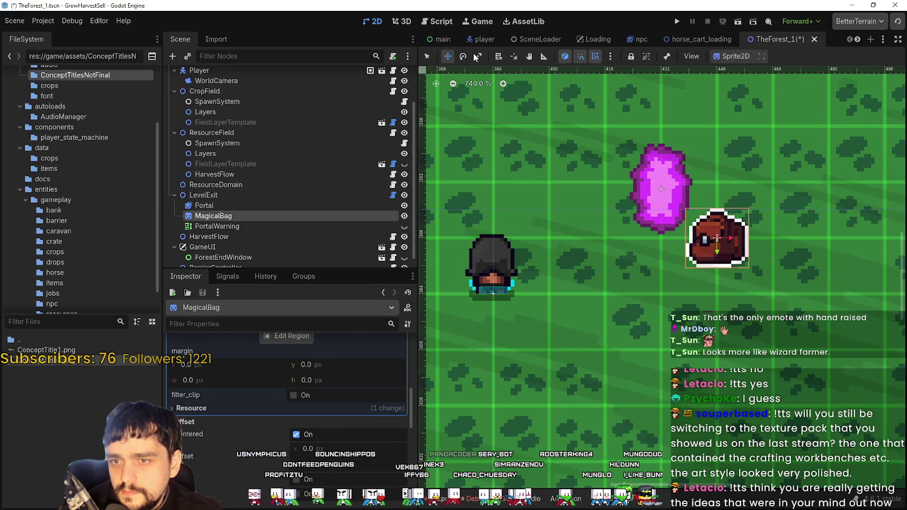
pyautogui.scroll(5, 752, 225)
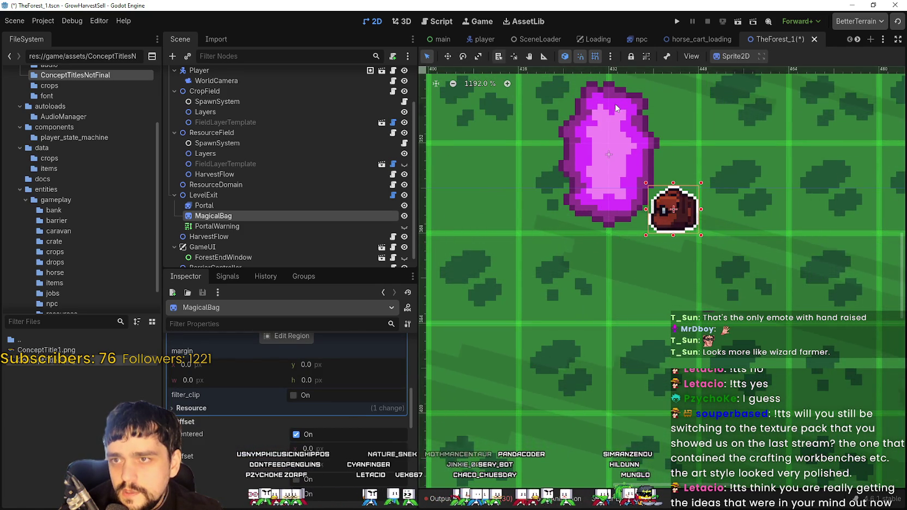
# - Drag the MagicalBag to the portal's lower left, between the pink crystal and the player
pyautogui.scroll(-3, 657, 218)
pyautogui.click(447, 60)
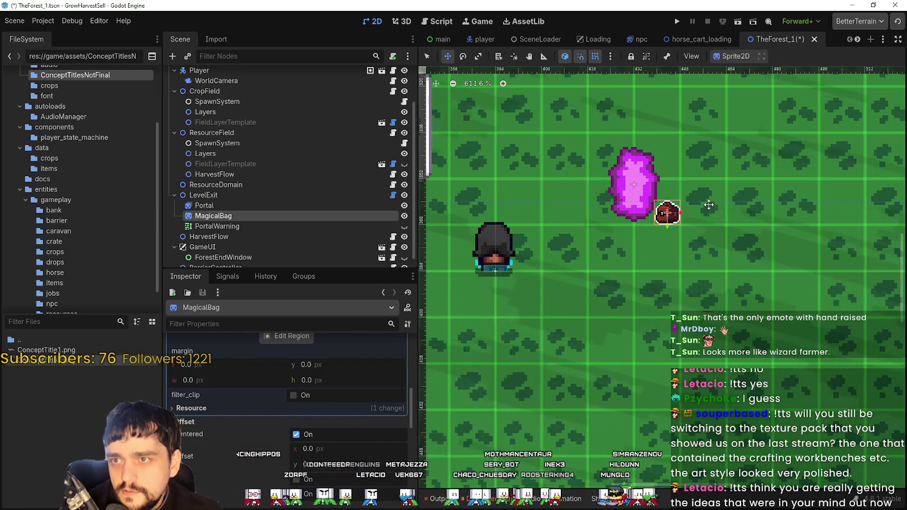
pyautogui.scroll(3, 623, 224)
pyautogui.moveTo(623, 225)
pyautogui.mouseDown()
pyautogui.moveTo(647, 258)
pyautogui.moveTo(640, 271)
pyautogui.moveTo(678, 291)
pyautogui.moveTo(513, 291)
pyautogui.moveTo(517, 214)
pyautogui.mouseUp()
pyautogui.scroll(1, 640, 264)
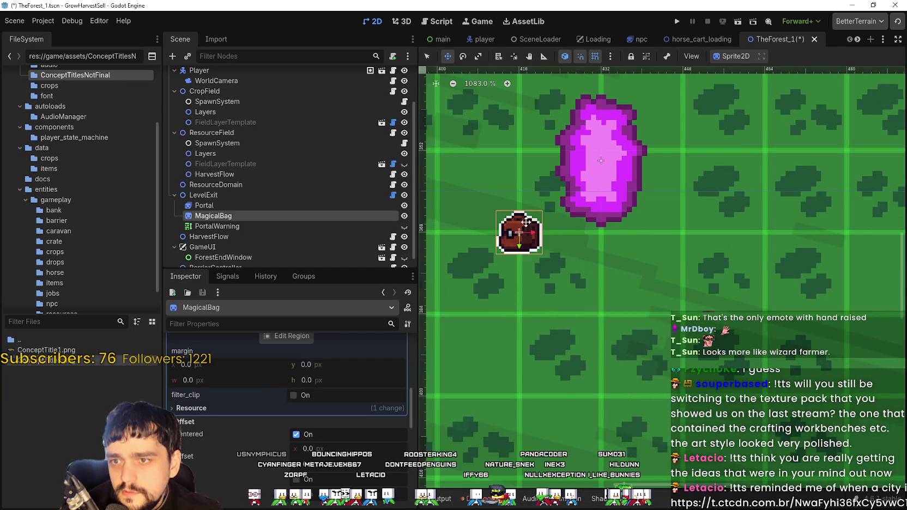
pyautogui.scroll(-8, 542, 248)
pyautogui.scroll(-3, 548, 270)
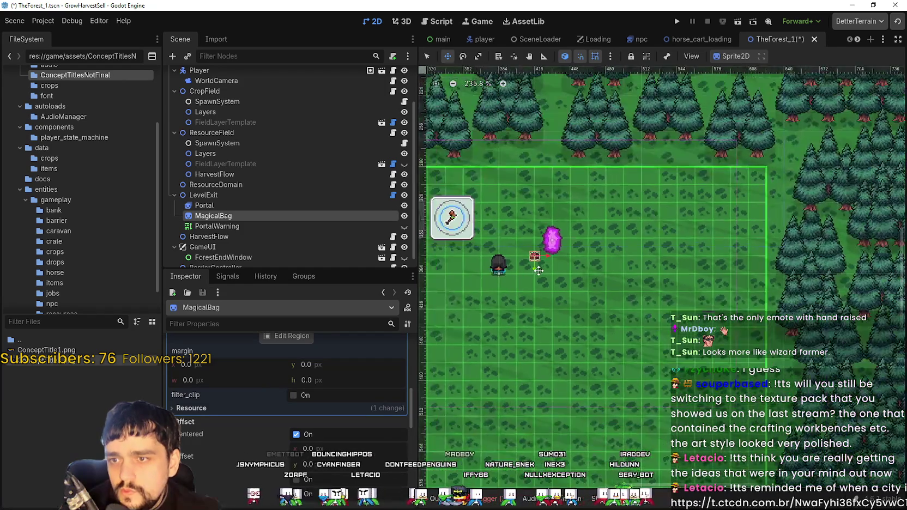
pyautogui.moveTo(548, 270); pyautogui.dragTo(666, 276)
pyautogui.scroll(2, 666, 276)
pyautogui.scroll(18, 665, 276)
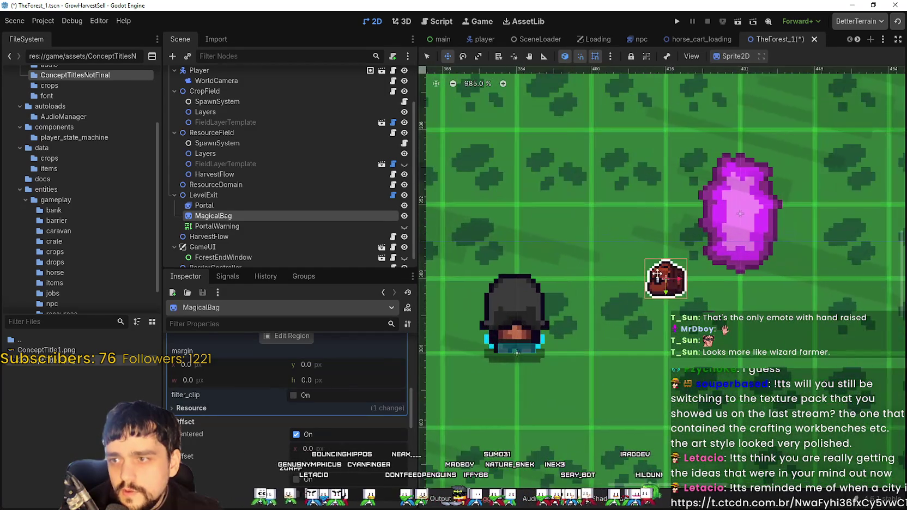
pyautogui.scroll(-8, 675, 288)
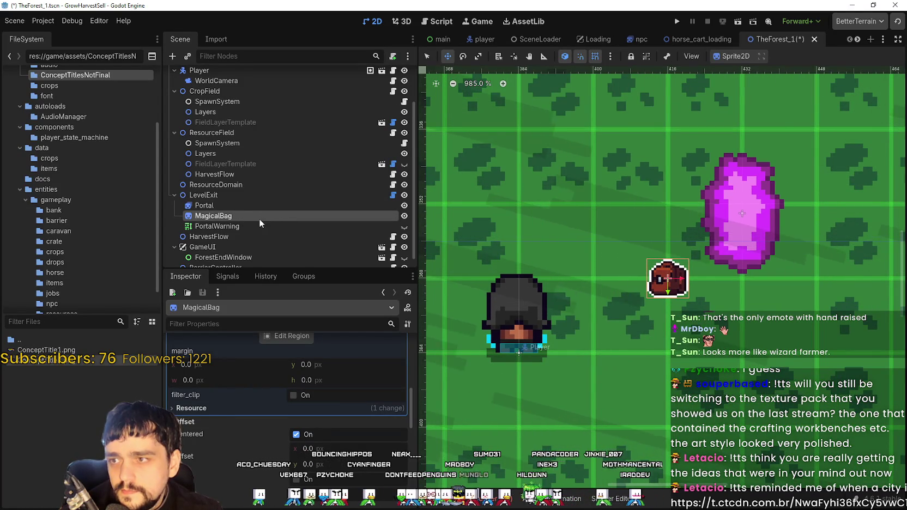
# - Duplicate the MagicalBag node as MagicalBag2 and expand its AtlasTexture
pyautogui.hotkey('ctrl', 'd')
pyautogui.scroll(1, 345, 393)
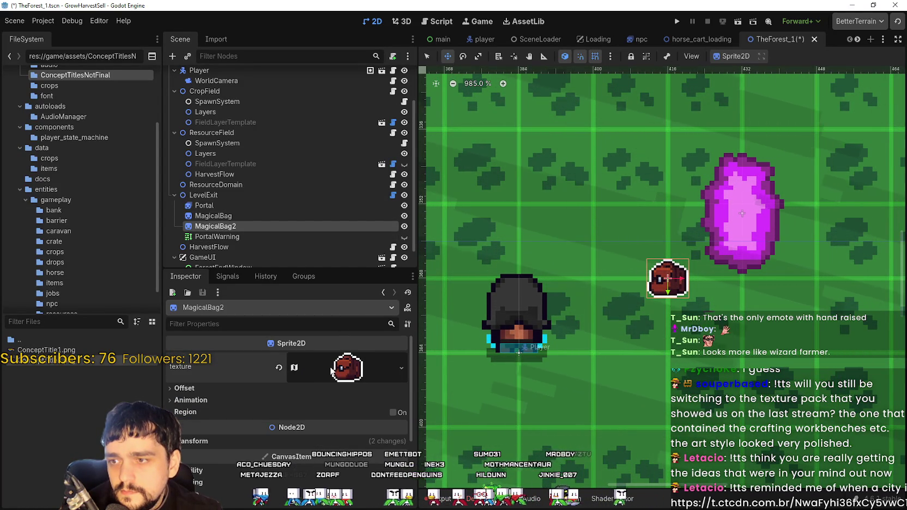
pyautogui.click(352, 368)
pyautogui.scroll(-3, 281, 415)
# - Set the texture region editor to Grid Snap and view the whole sprite sheet
pyautogui.click(286, 401)
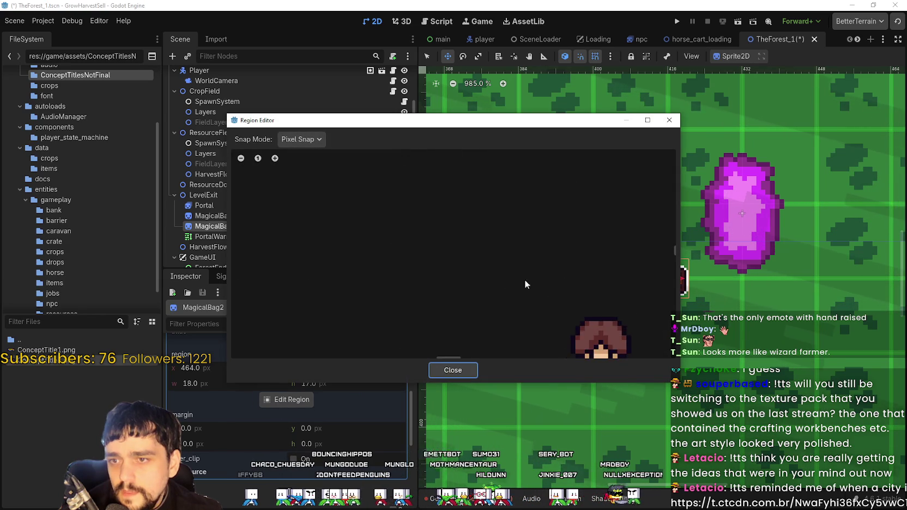
pyautogui.click(315, 182)
pyautogui.scroll(-6, 426, 286)
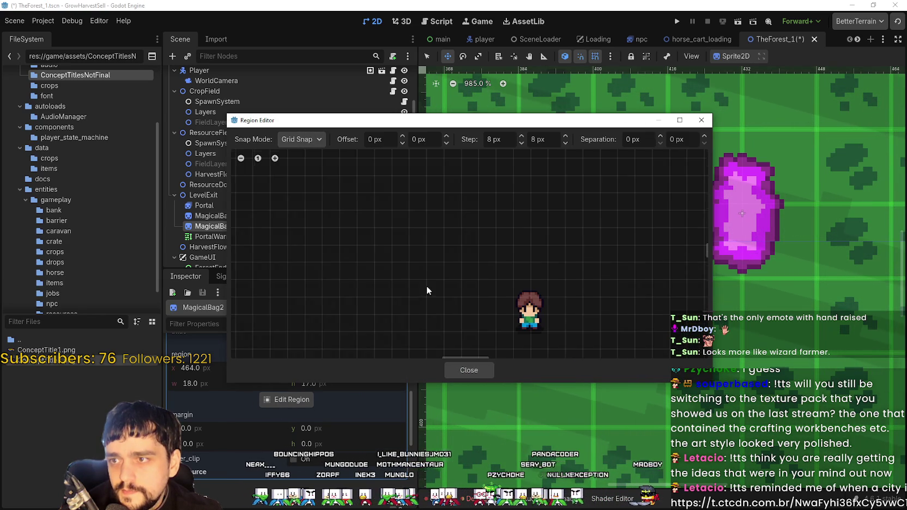
pyautogui.moveTo(351, 286); pyautogui.dragTo(525, 277)
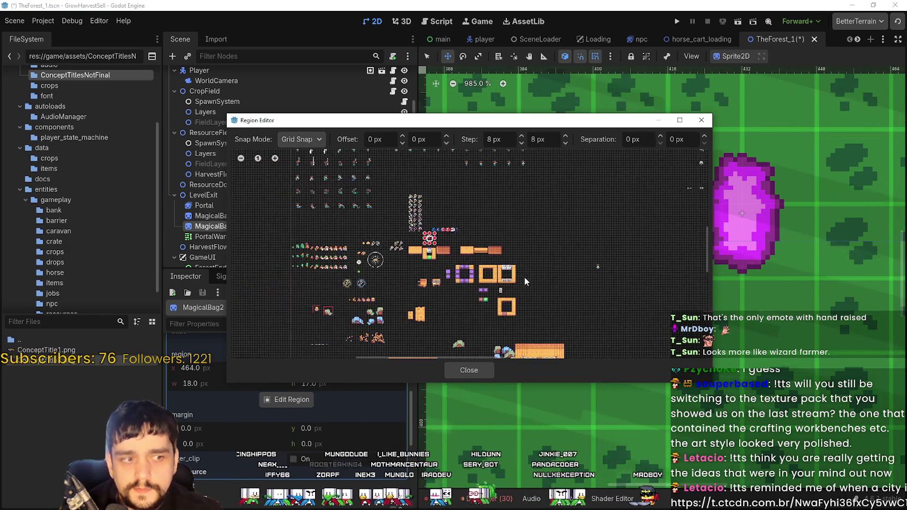
pyautogui.scroll(2, 515, 277)
pyautogui.scroll(-1, 516, 274)
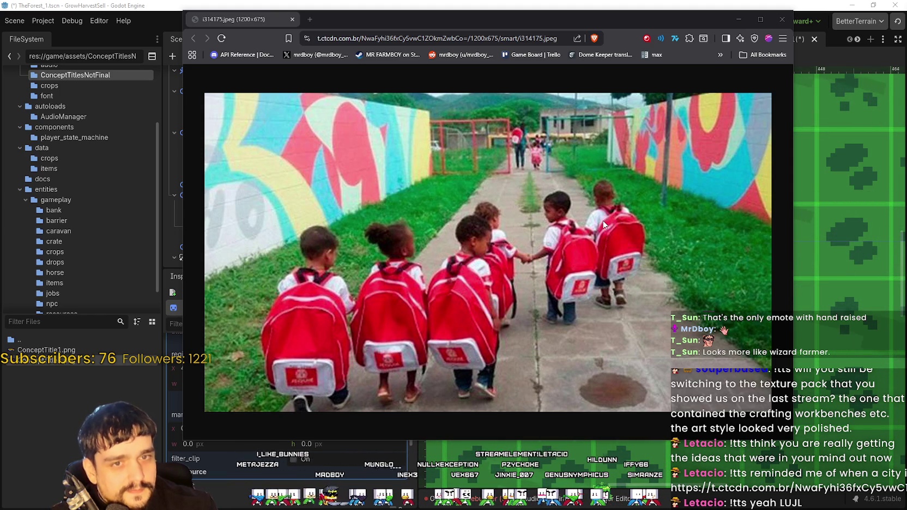
# - Return to Godot and crop MagicalBag2's region to the 16×16 bread sprite
pyautogui.click(783, 20)
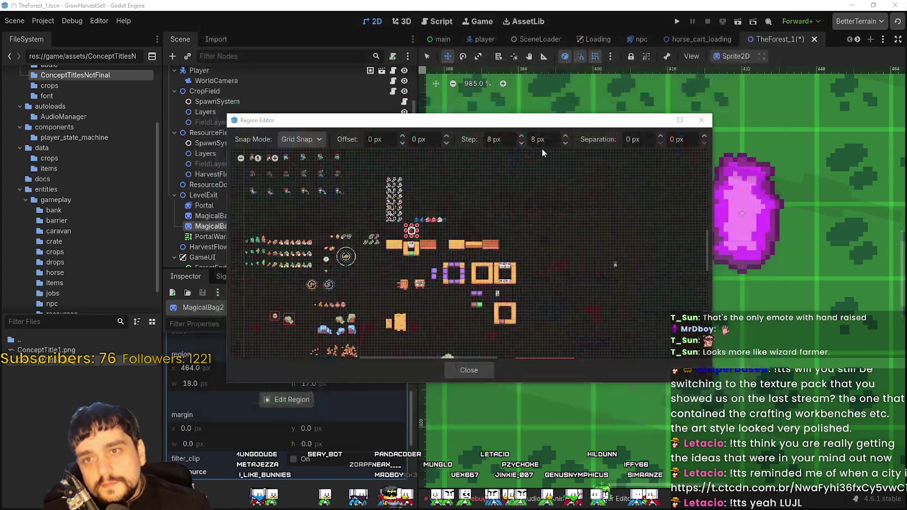
pyautogui.scroll(1, 285, 221)
pyautogui.scroll(4, 285, 221)
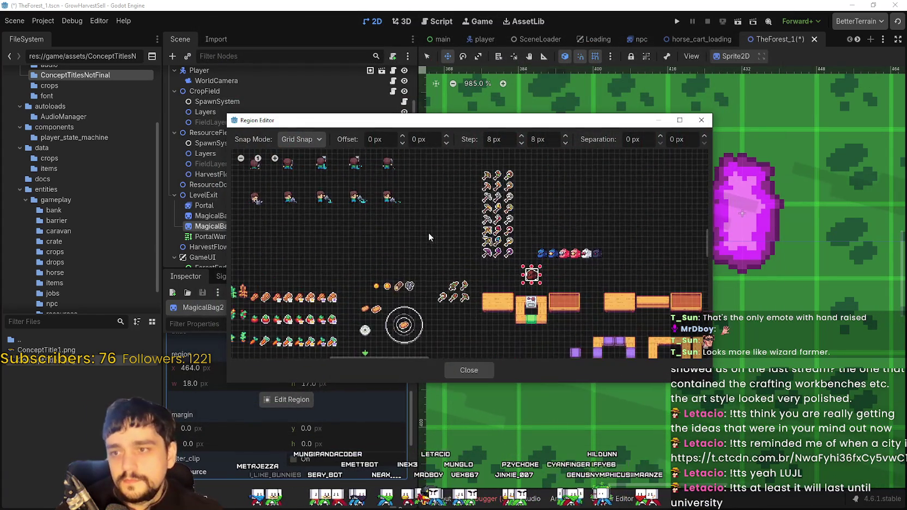
pyautogui.scroll(3, 372, 245)
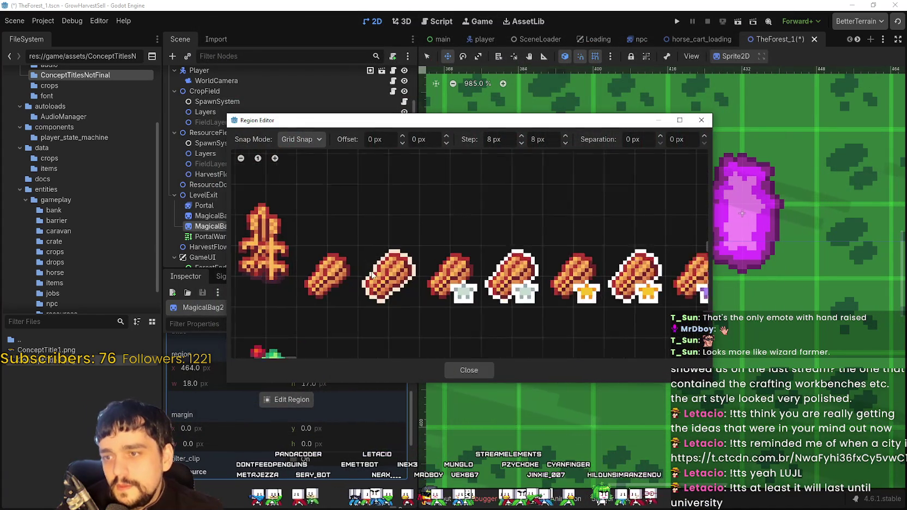
pyautogui.moveTo(356, 241); pyautogui.dragTo(426, 311)
pyautogui.click(469, 370)
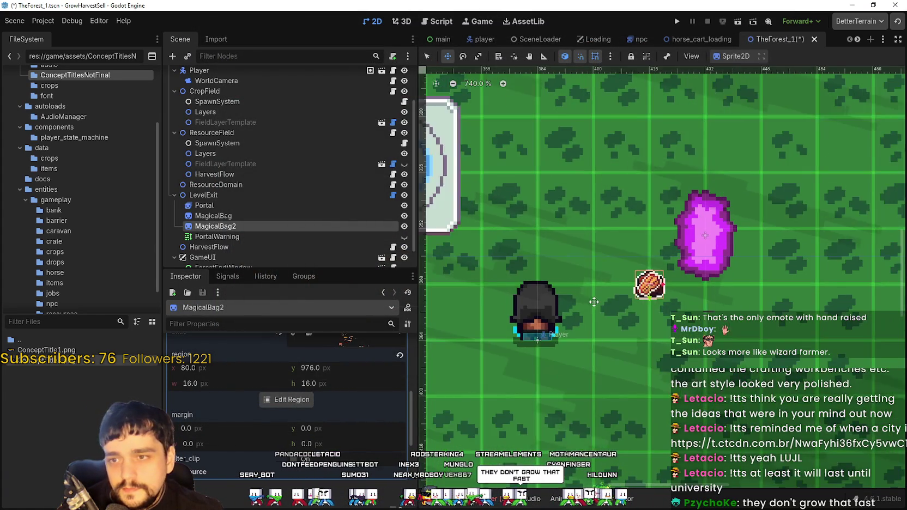
# - Reset MagicalBag2's scale to 1 and place it at position (-18, -2)
pyautogui.scroll(2, 654, 275)
pyautogui.scroll(5, 283, 382)
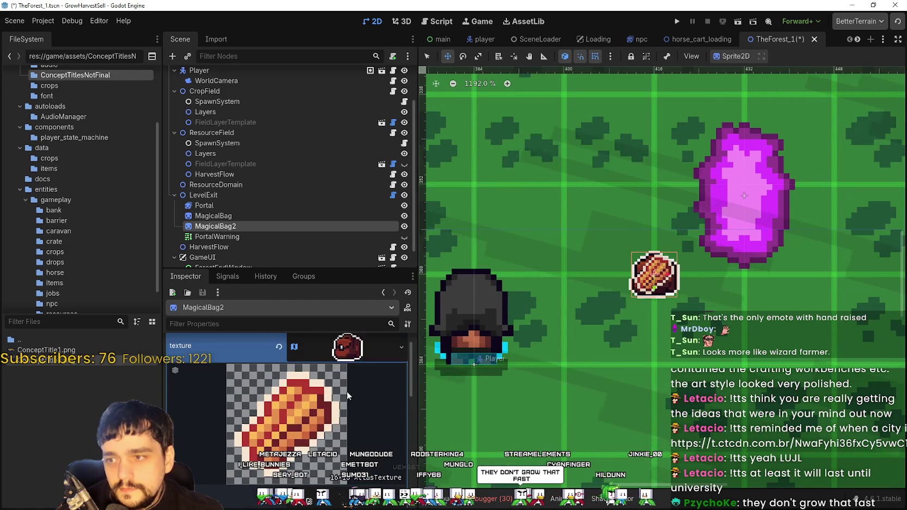
pyautogui.click(340, 439)
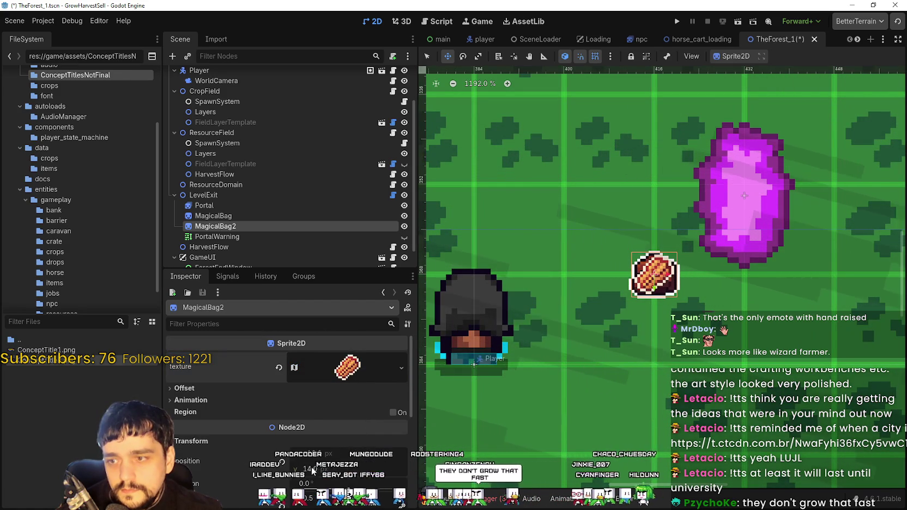
pyautogui.scroll(-3, 305, 431)
pyautogui.click(282, 422)
pyautogui.scroll(-2, 682, 307)
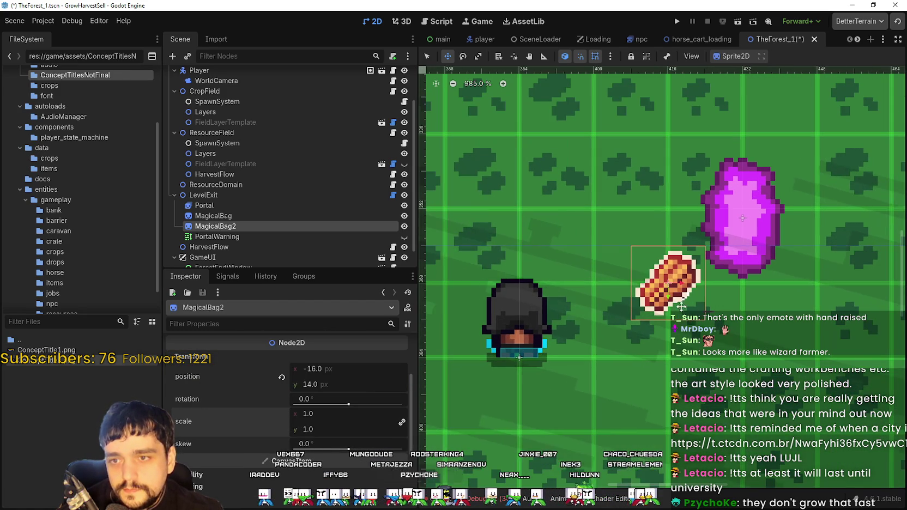
pyautogui.scroll(-3, 654, 284)
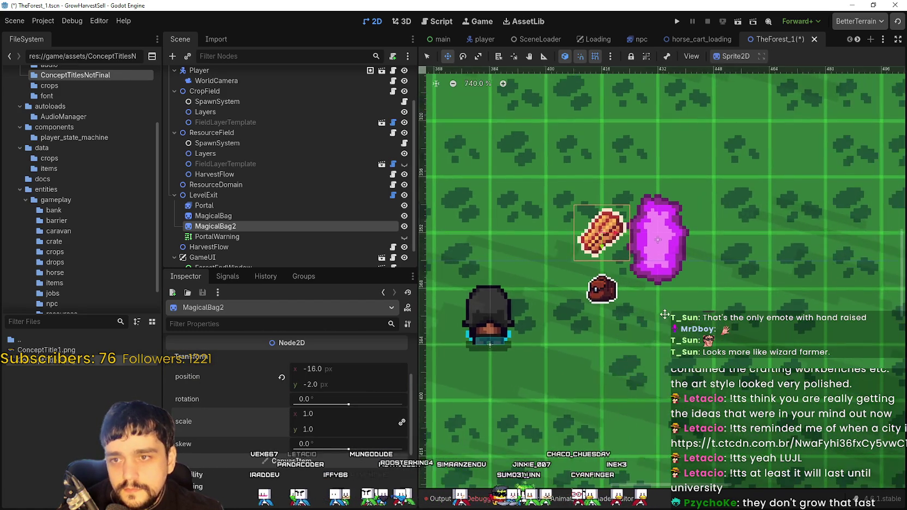
pyautogui.scroll(2, 610, 322)
pyautogui.scroll(2, 594, 341)
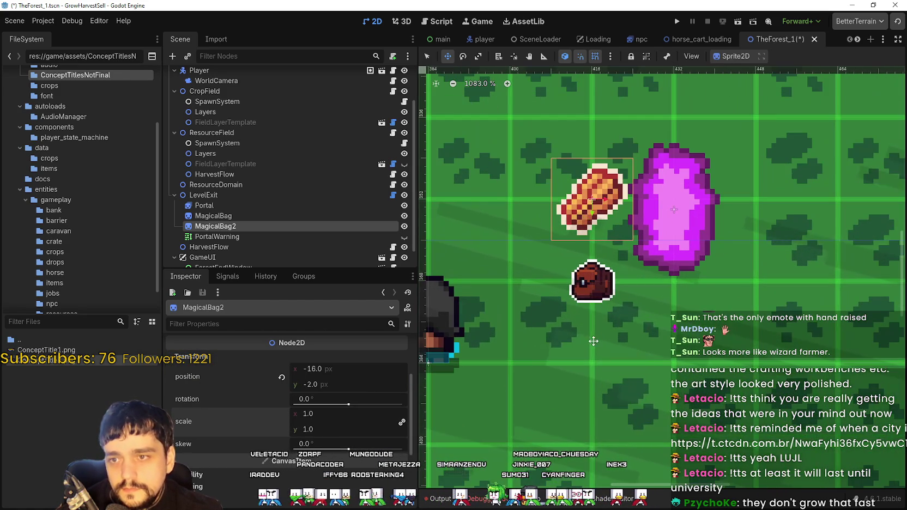
# - Select the original MagicalBag and set its linked Transform scale to 0.8
pyautogui.click(229, 216)
pyautogui.scroll(2, 315, 447)
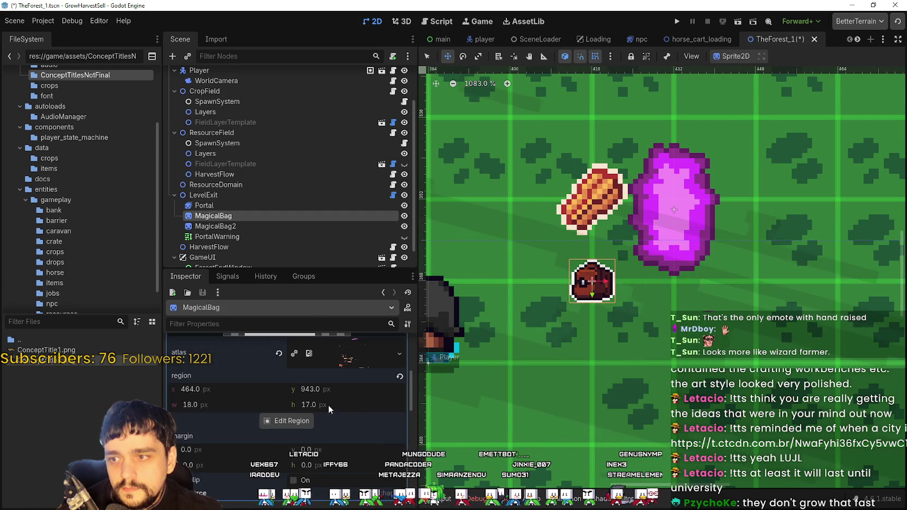
pyautogui.scroll(-4, 340, 418)
pyautogui.scroll(-2, 322, 416)
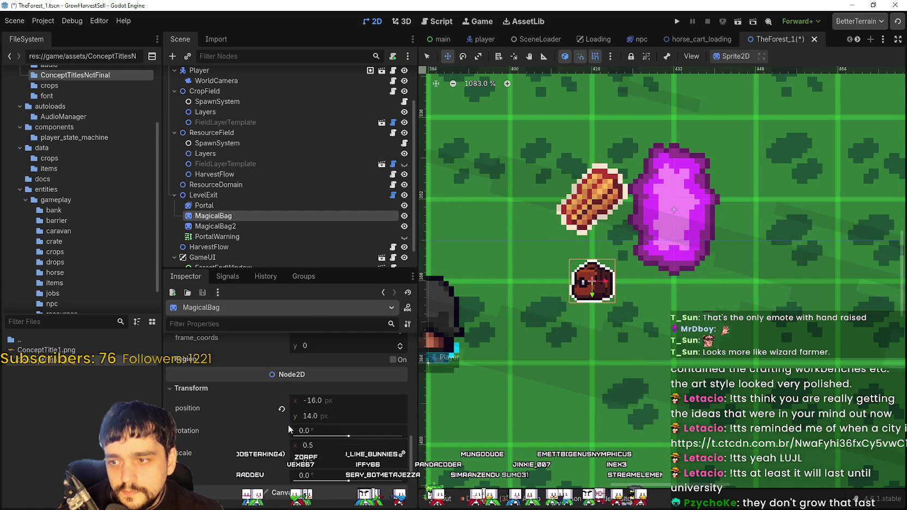
pyautogui.scroll(-1, 586, 310)
pyautogui.scroll(-5, 586, 309)
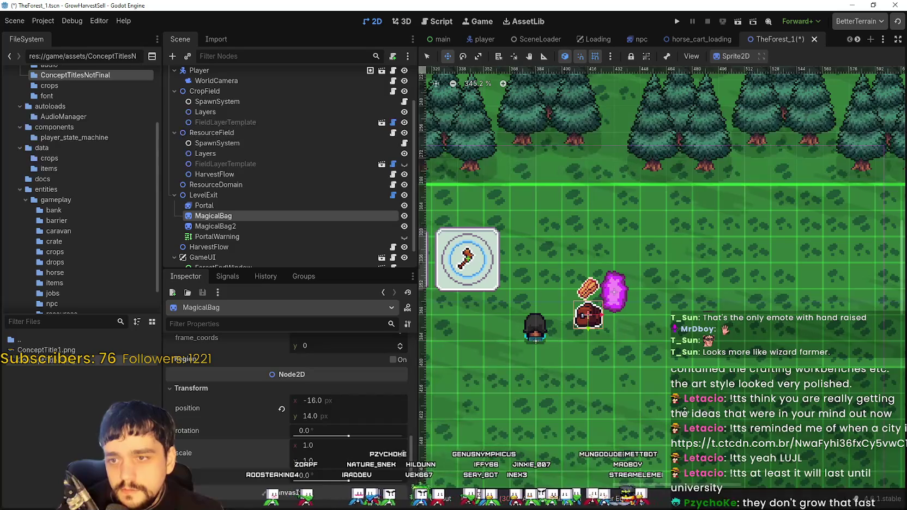
pyautogui.scroll(2, 660, 364)
pyautogui.hscroll(-3, 696, 309)
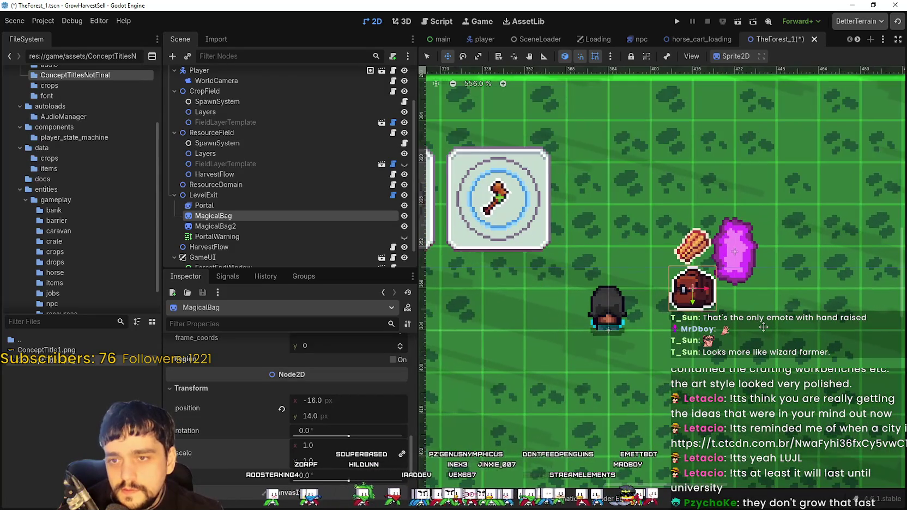
pyautogui.scroll(2, 712, 294)
pyautogui.hscroll(3, 712, 294)
pyautogui.scroll(-1, 681, 289)
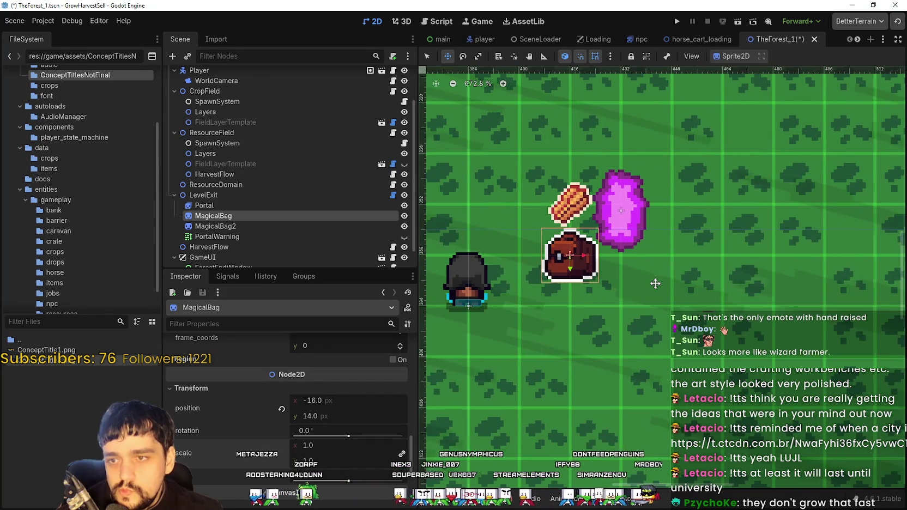
pyautogui.scroll(2, 655, 284)
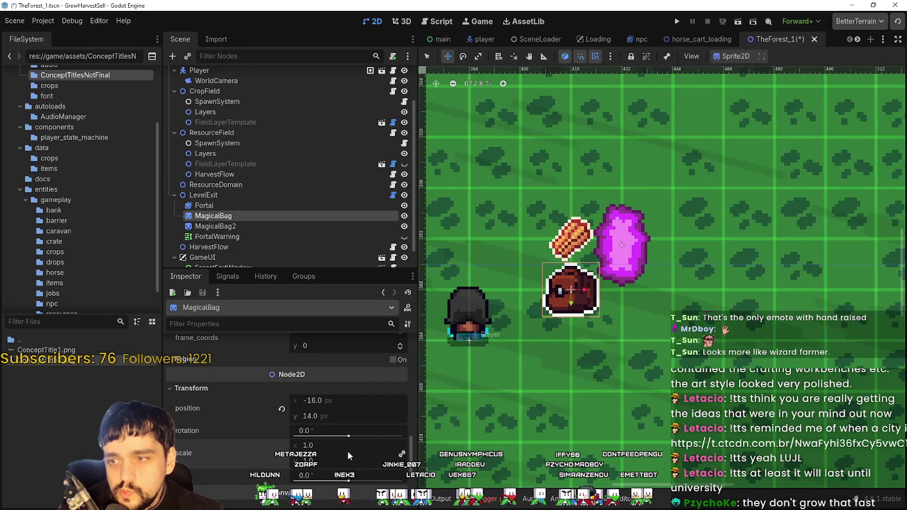
pyautogui.write('0.')
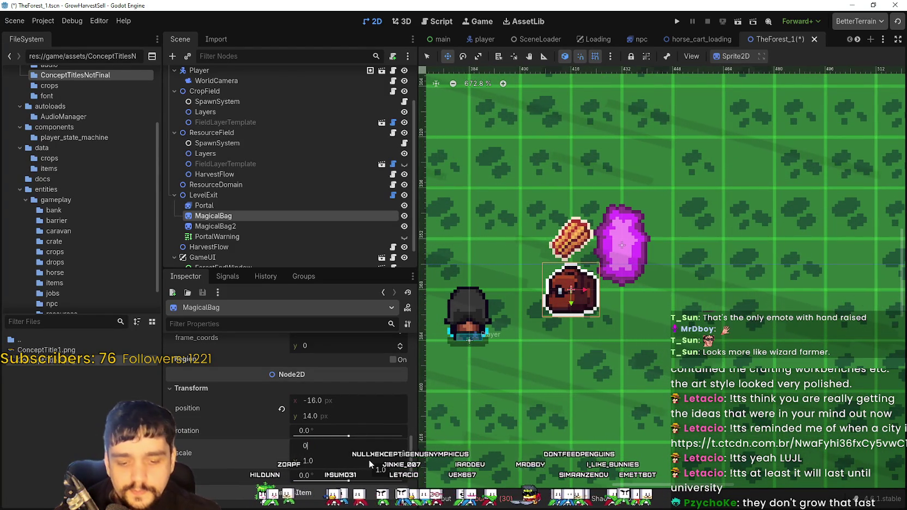
pyautogui.write('87')
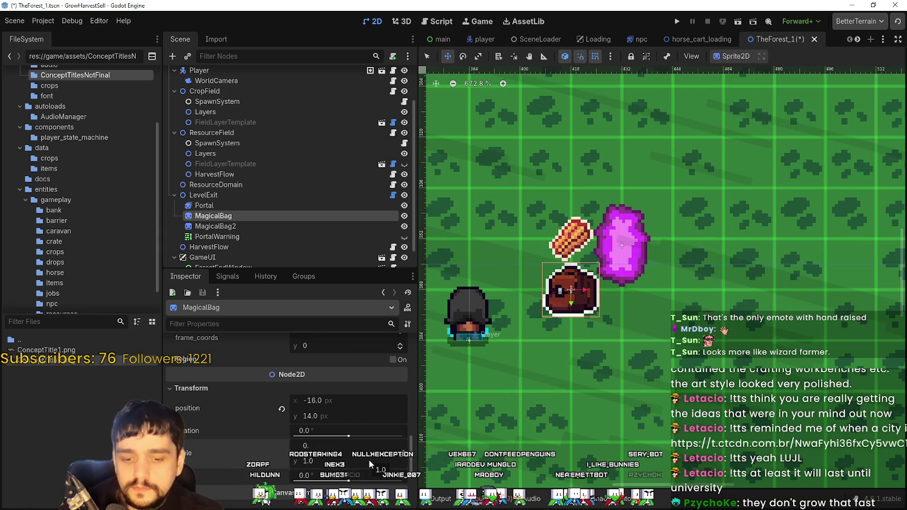
pyautogui.press('BackSpace')
pyautogui.press('Return')
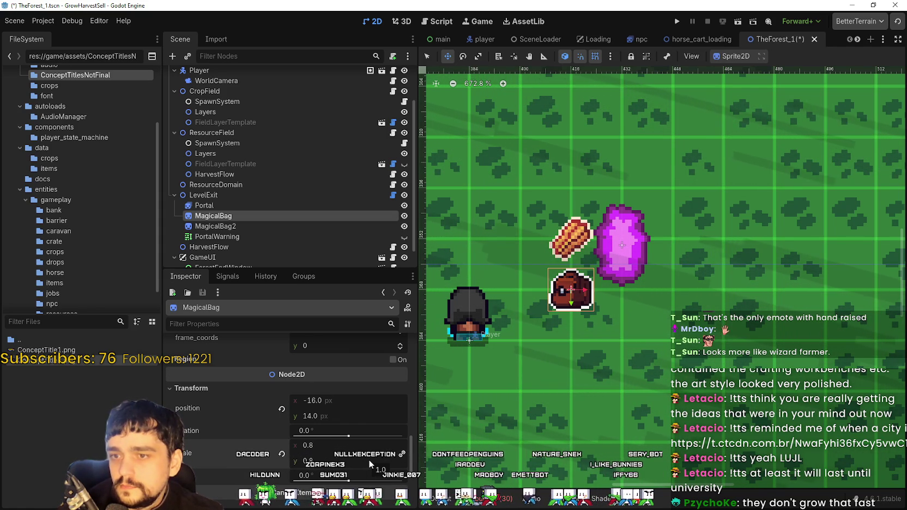
pyautogui.scroll(3, 554, 265)
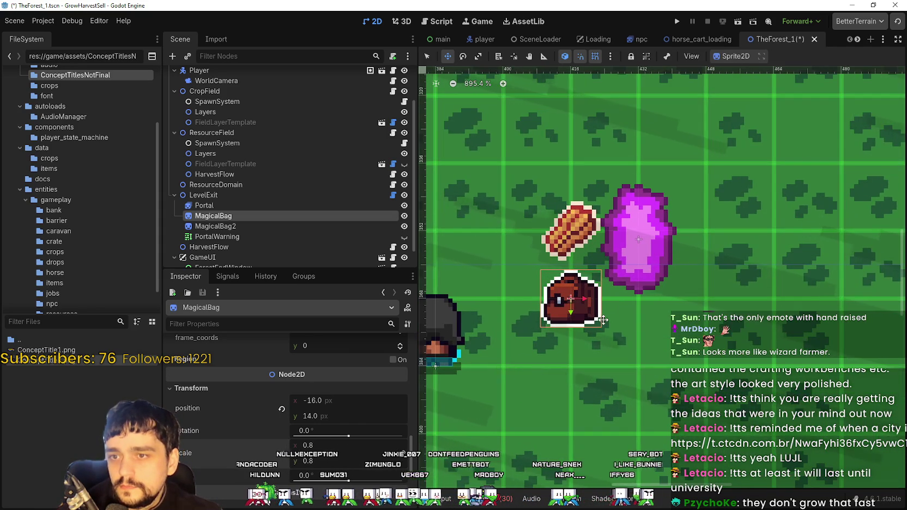
pyautogui.scroll(1, 570, 304)
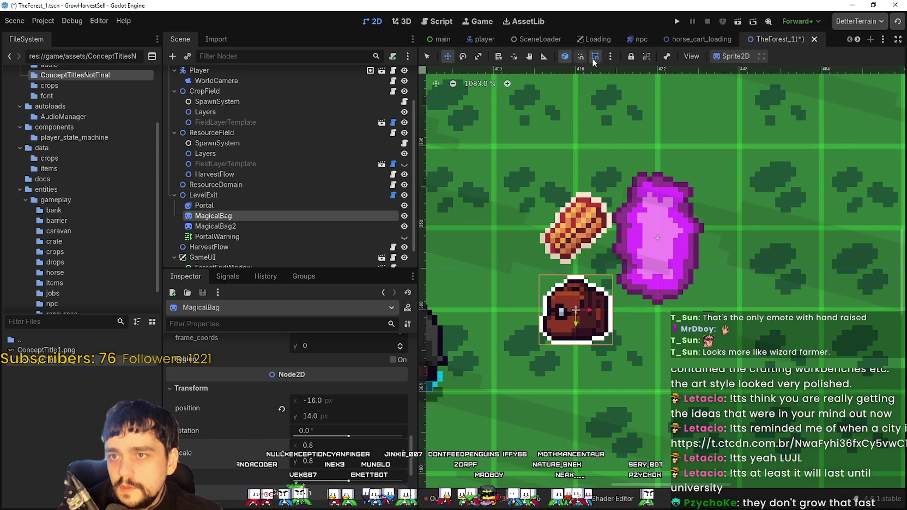
# - Drag the MagicalBag just below the bread sprite until its position reads (-16, 6)
pyautogui.moveTo(589, 302); pyautogui.dragTo(579, 234)
pyautogui.scroll(3, 579, 235)
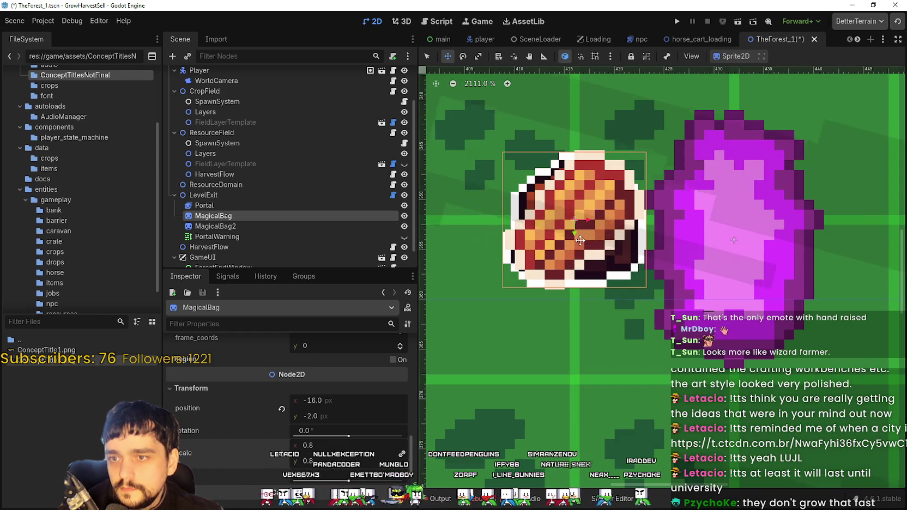
pyautogui.moveTo(601, 247); pyautogui.dragTo(587, 322)
pyautogui.scroll(-5, 598, 249)
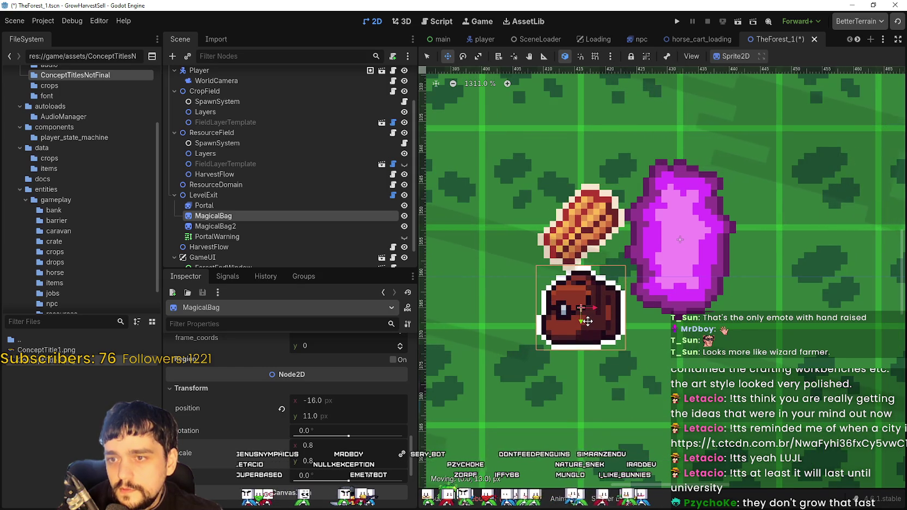
pyautogui.scroll(-4, 590, 307)
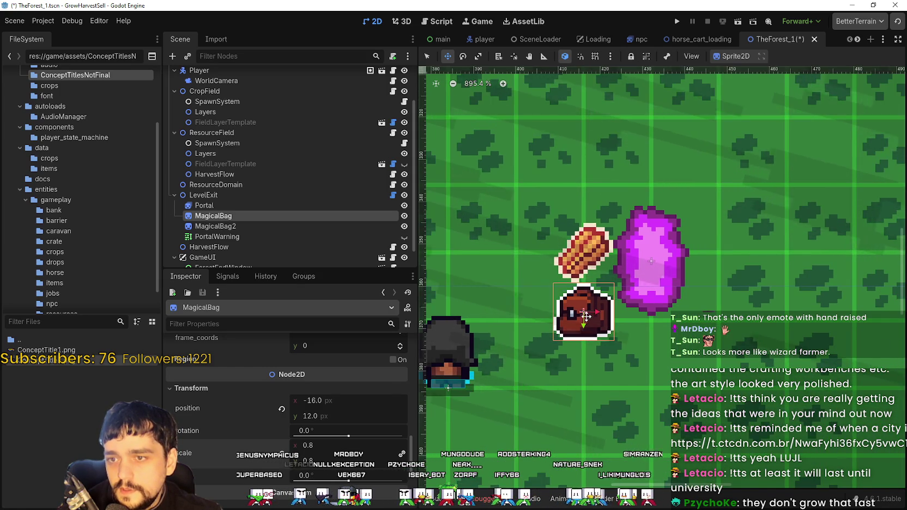
pyautogui.scroll(-4, 586, 316)
pyautogui.scroll(2, 597, 294)
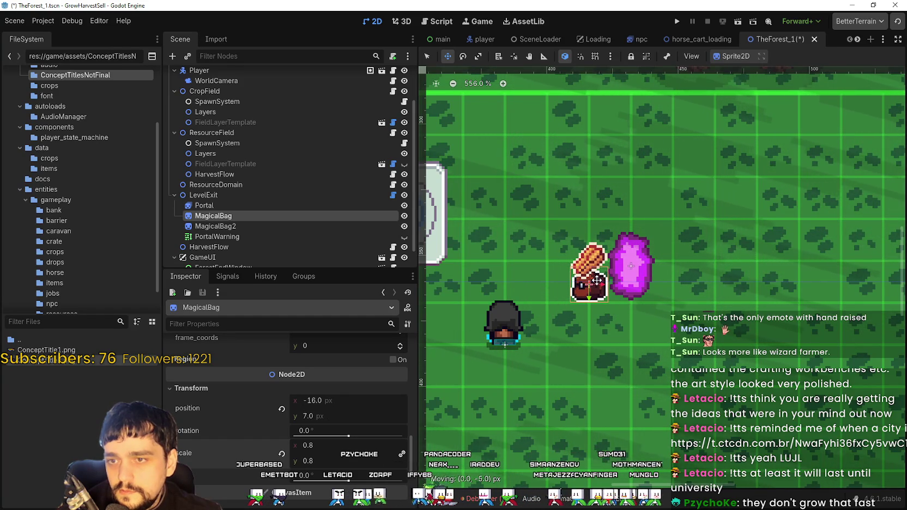
pyautogui.scroll(5, 594, 277)
pyautogui.moveTo(597, 280); pyautogui.dragTo(585, 262)
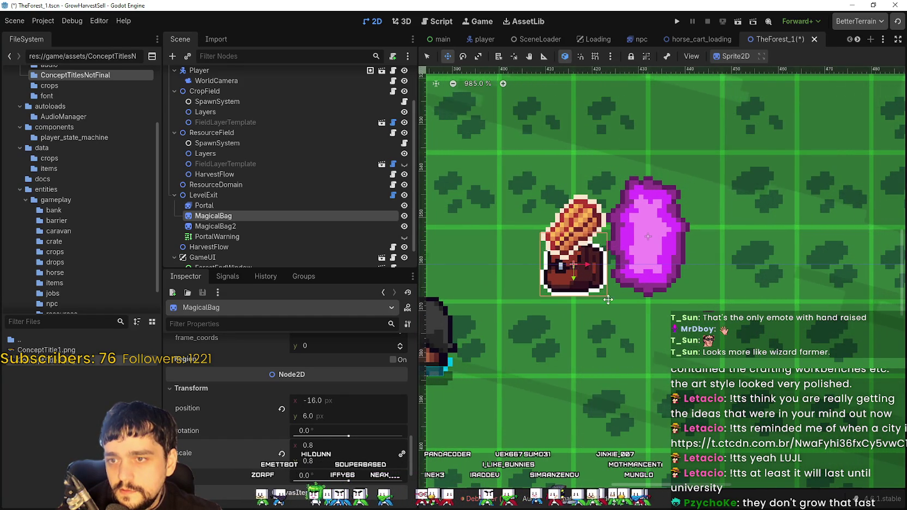
pyautogui.scroll(-5, 608, 299)
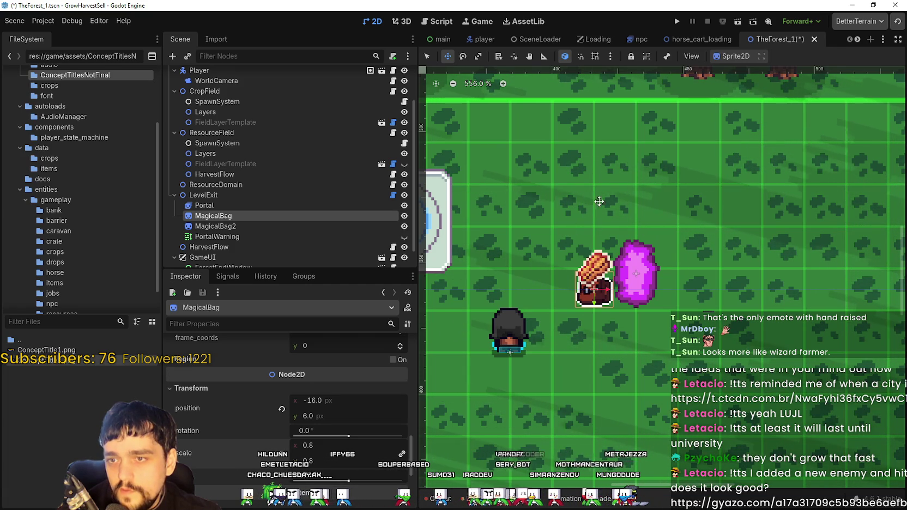
pyautogui.scroll(1, 575, 172)
# - Move the browser window showing the Gyazo link to a new spot on screen
pyautogui.scroll(-2, 575, 172)
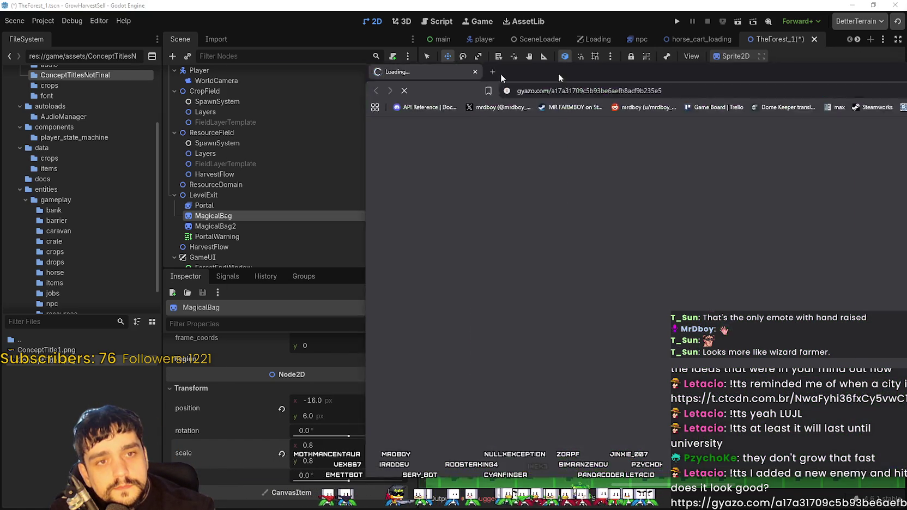
pyautogui.moveTo(500, 74)
pyautogui.mouseDown()
pyautogui.moveTo(312, 40)
pyautogui.moveTo(418, 38)
pyautogui.moveTo(388, 15)
pyautogui.mouseUp()
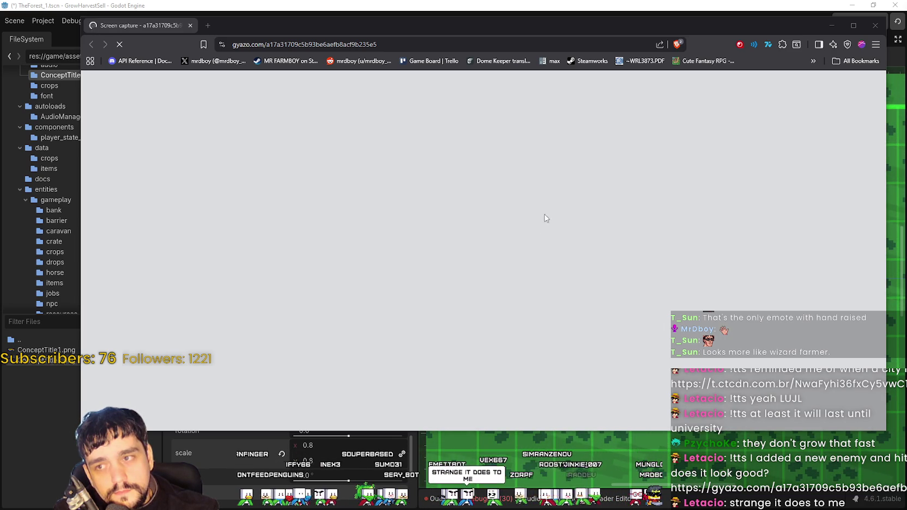
# - Reload the Gyazo page, then pause, play and scrub the arena clip back to the start
pyautogui.click(208, 25)
pyautogui.click(302, 25)
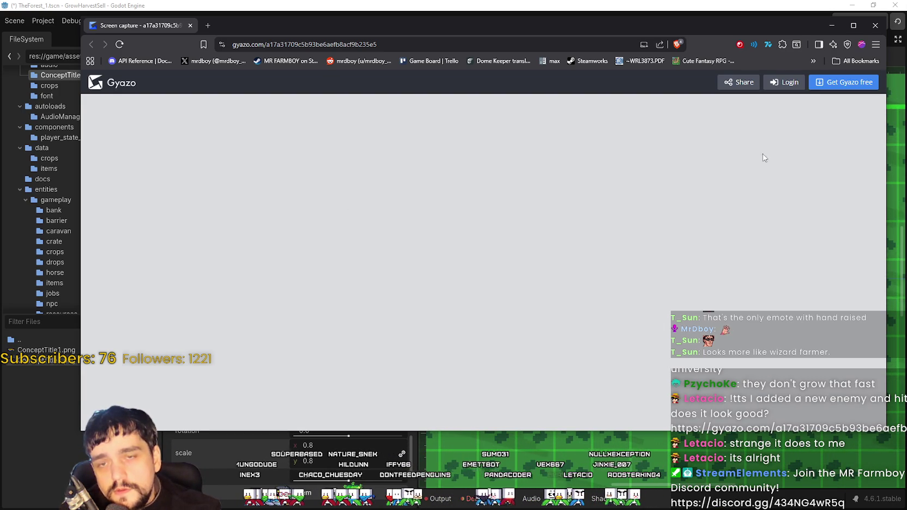
pyautogui.click(119, 44)
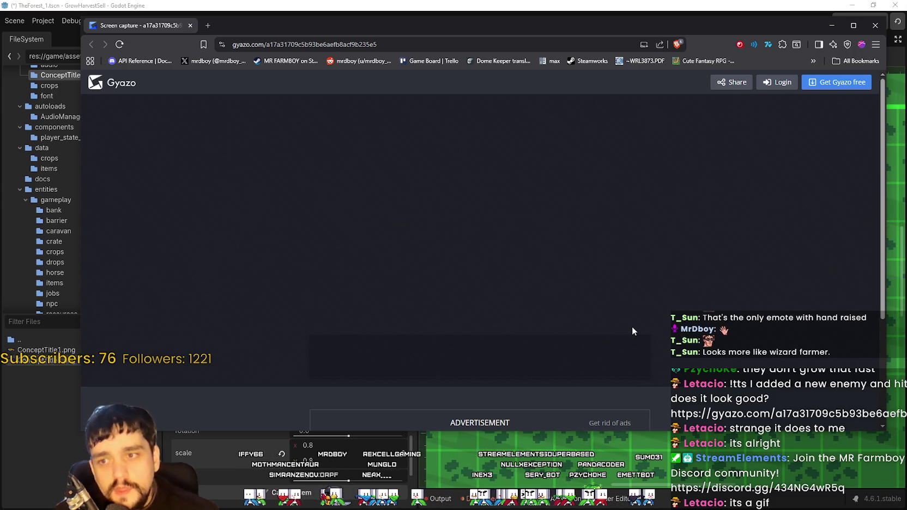
pyautogui.moveTo(484, 247)
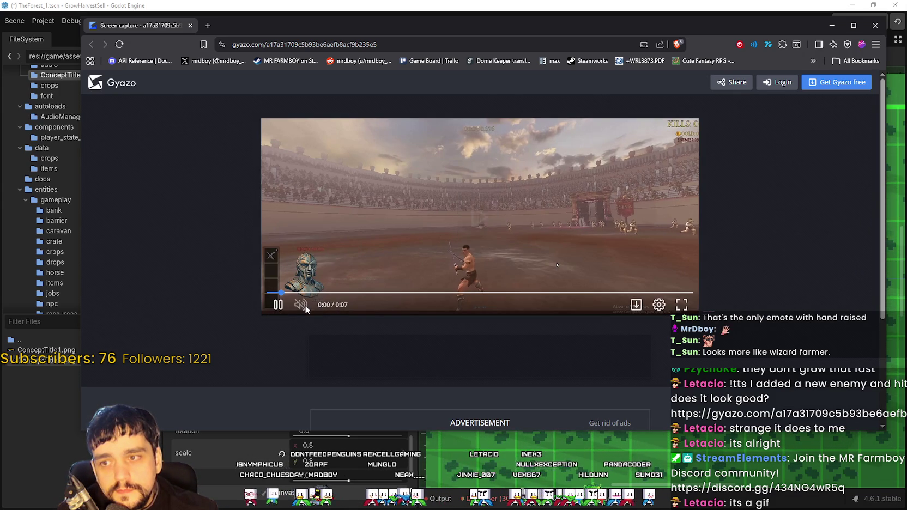
pyautogui.click(279, 308)
pyautogui.click(278, 306)
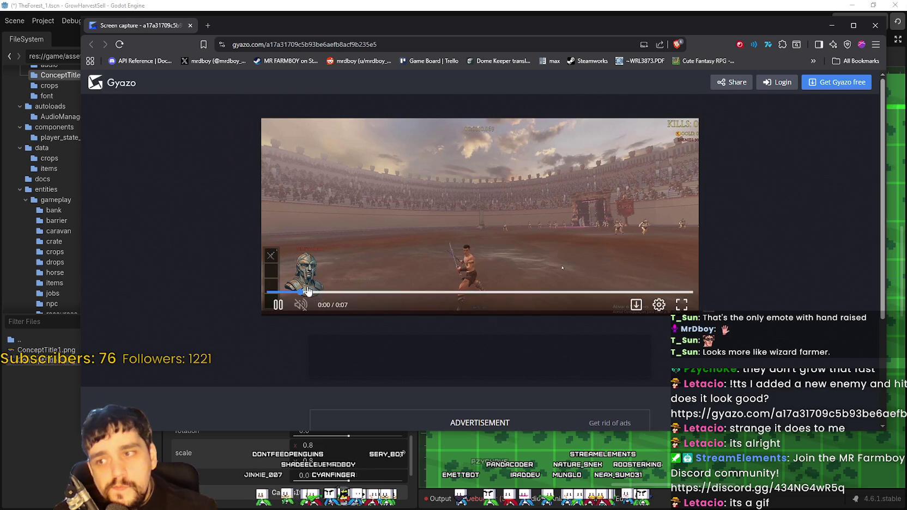
pyautogui.click(279, 307)
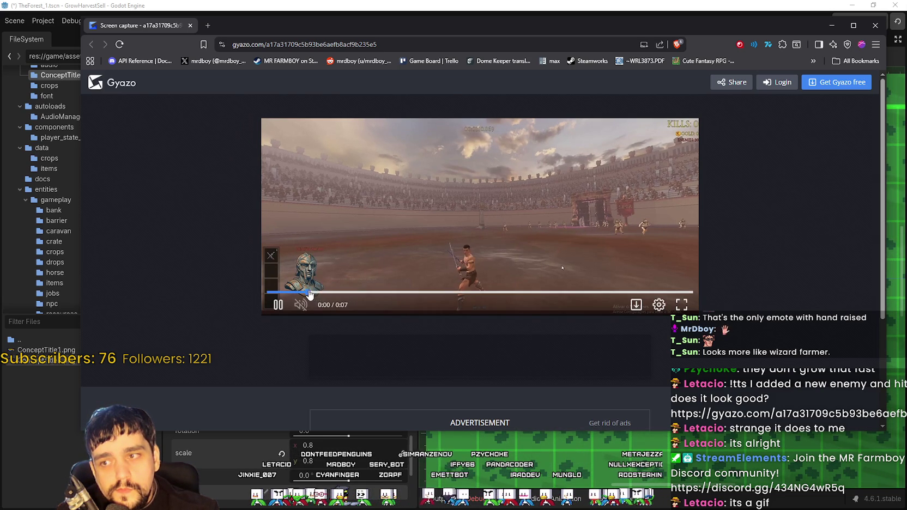
pyautogui.moveTo(302, 293); pyautogui.dragTo(532, 293)
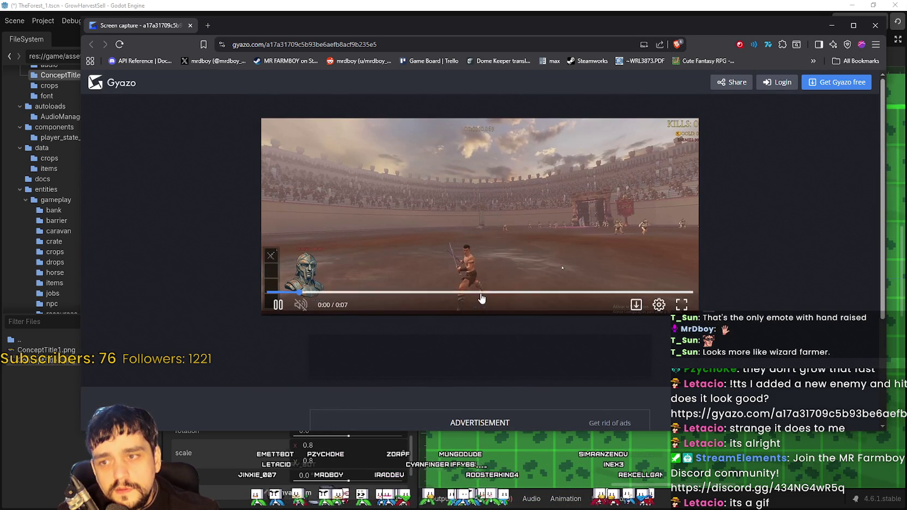
pyautogui.click(349, 293)
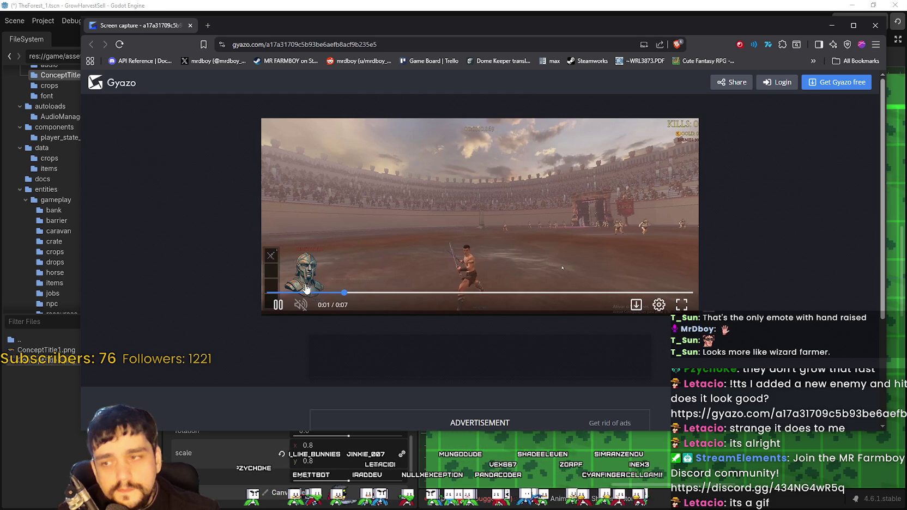
pyautogui.click(271, 294)
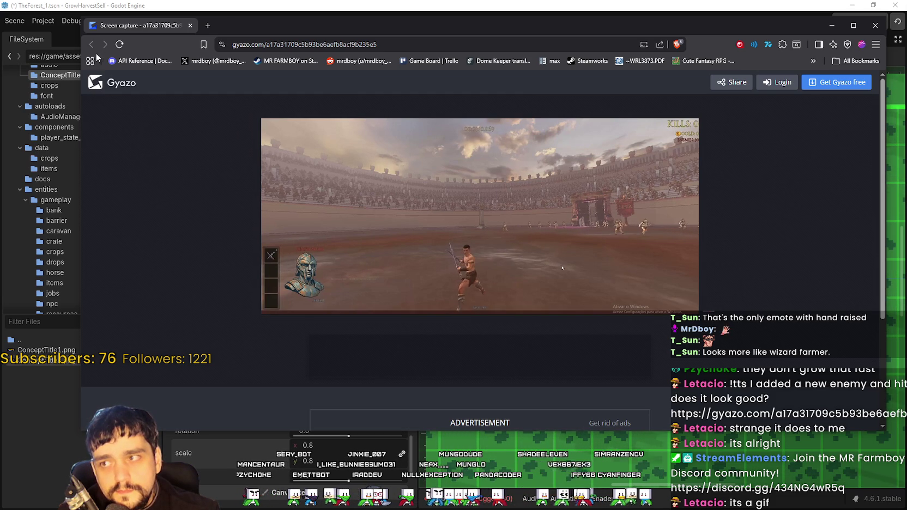
# - Reload the page once more, then close the browser to return to the Godot forest scene
pyautogui.press('F5')
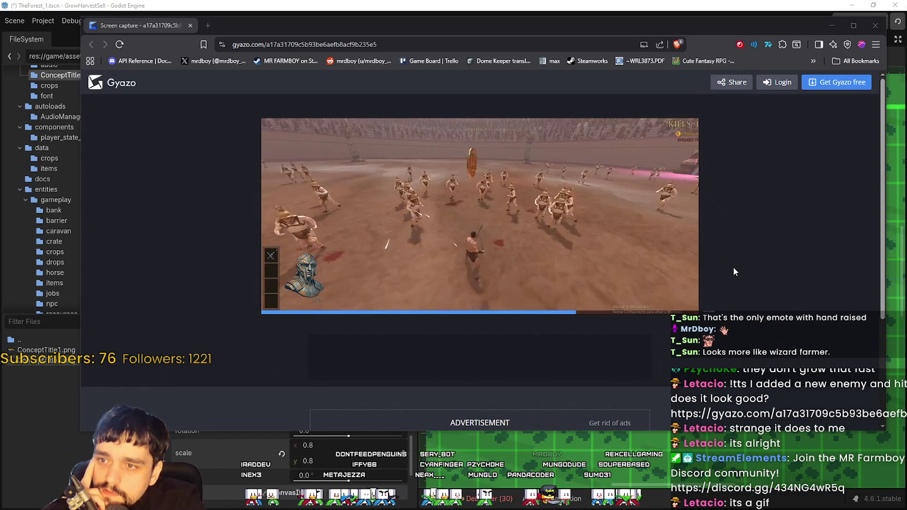
pyautogui.moveTo(659, 228)
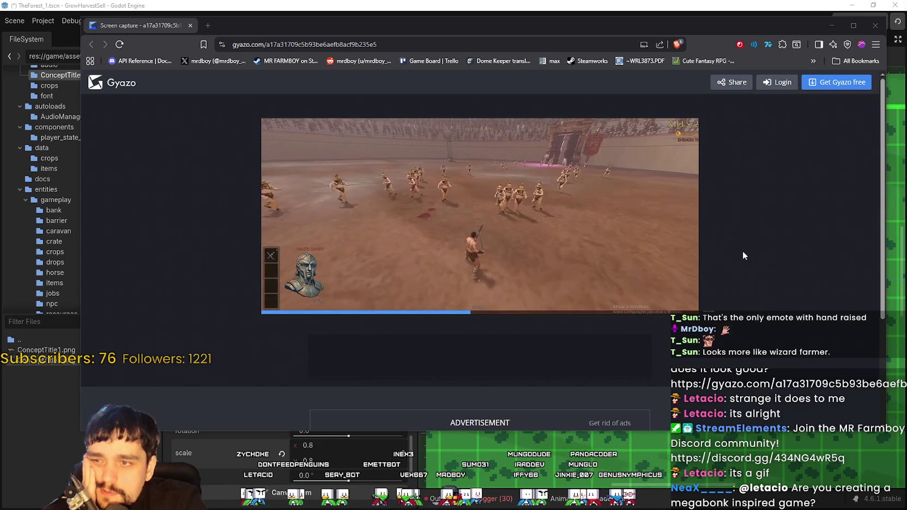
pyautogui.moveTo(492, 184)
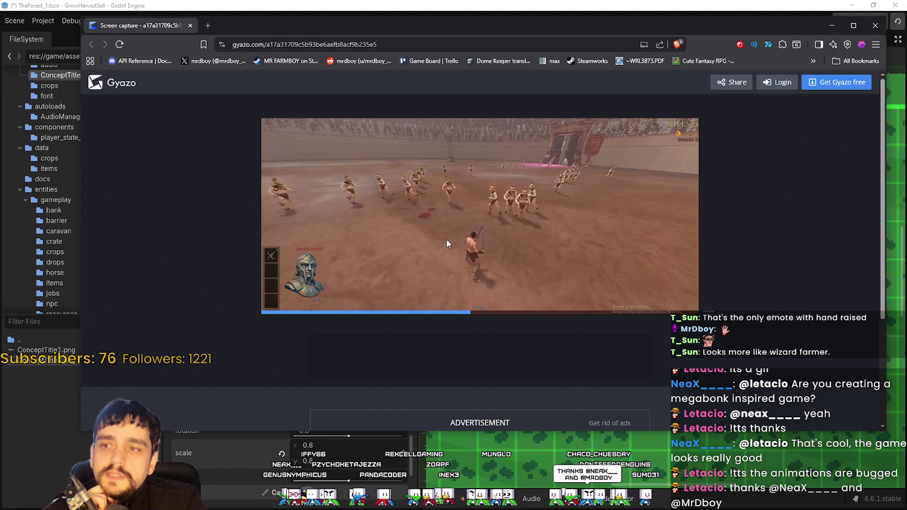
pyautogui.moveTo(490, 246)
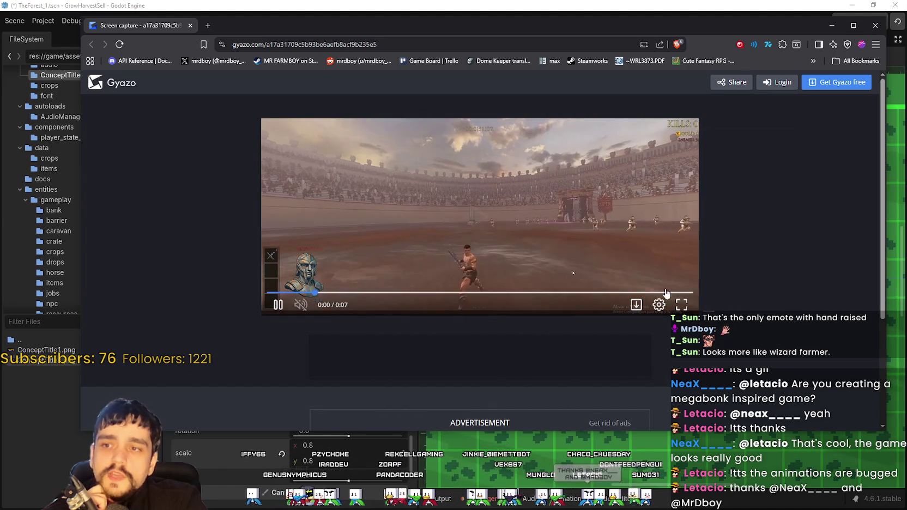
pyautogui.moveTo(470, 266)
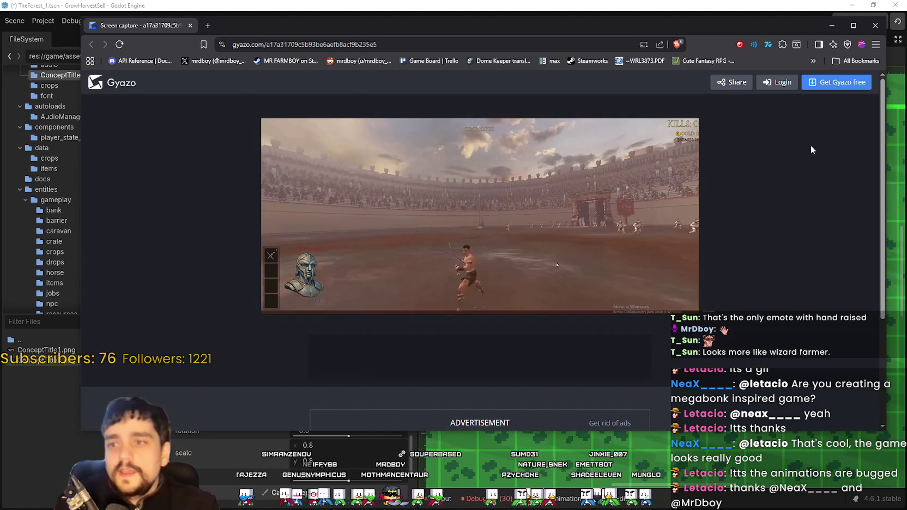
pyautogui.click(876, 25)
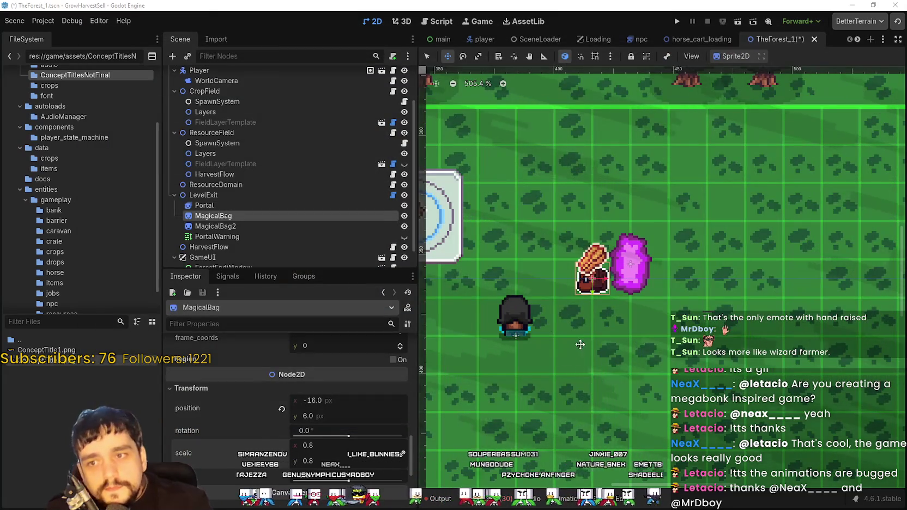
# - Drag the magical bag up in the viewport, closer to the bread
pyautogui.scroll(3, 606, 299)
pyautogui.scroll(8, 606, 298)
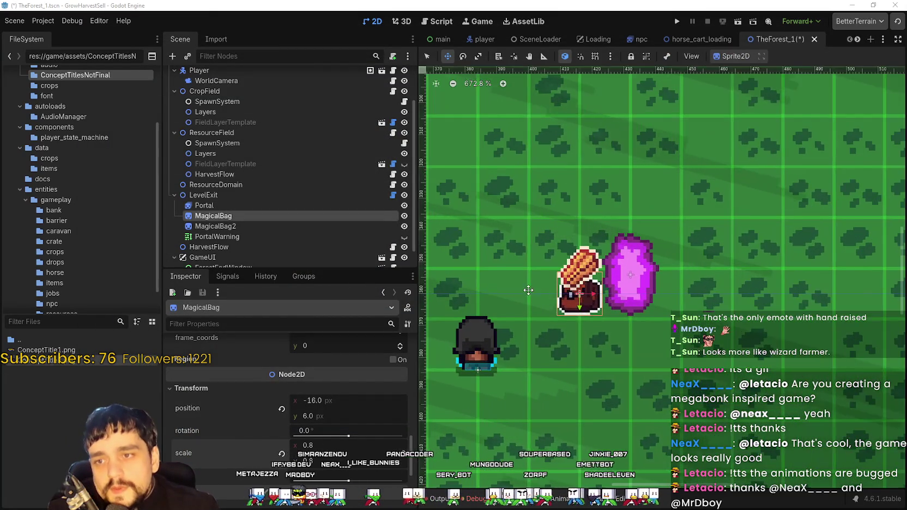
pyautogui.moveTo(592, 288); pyautogui.dragTo(593, 251)
pyautogui.scroll(1, 593, 251)
pyautogui.scroll(2, 592, 252)
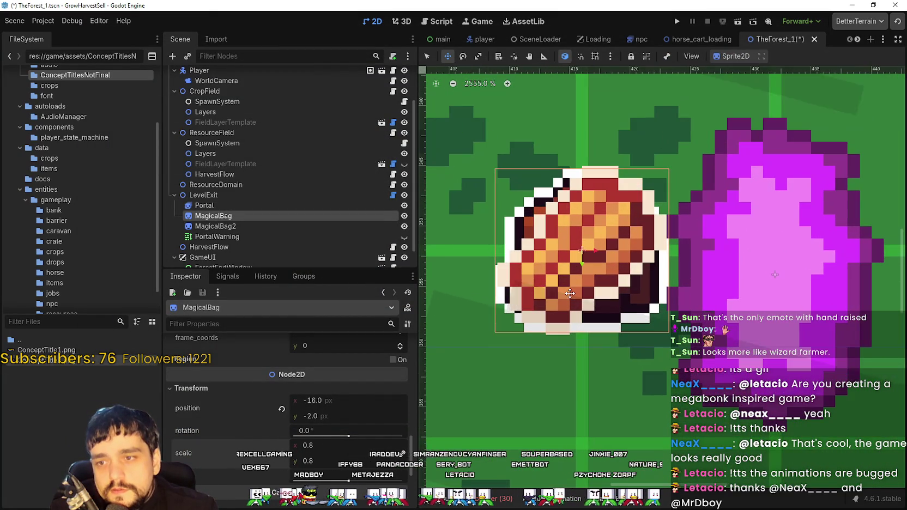
pyautogui.scroll(-5, 570, 282)
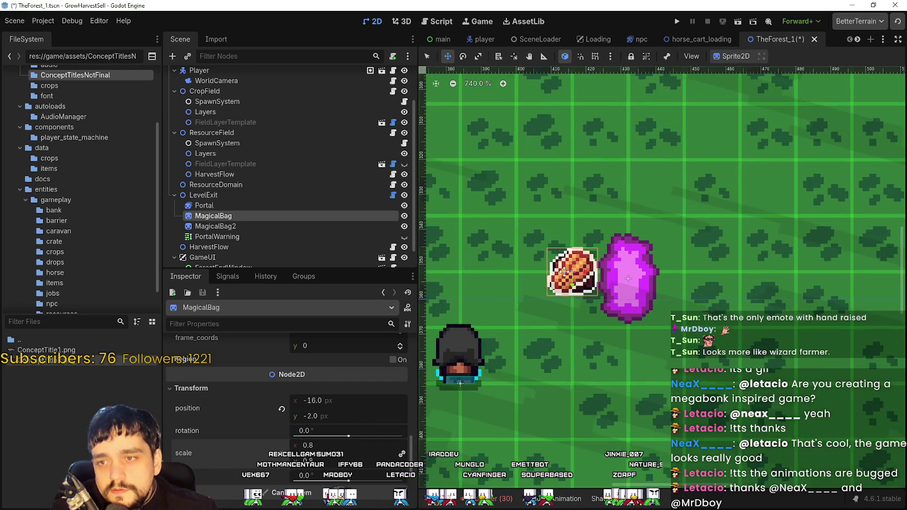
# - Compare MagicalBag2's settings, then reselect MagicalBag and open its AtlasTexture Edit Region
pyautogui.click(226, 225)
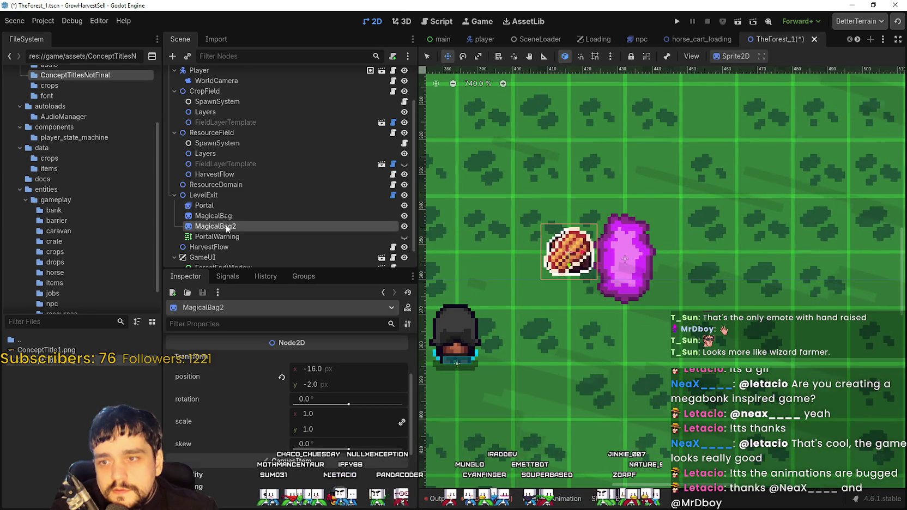
pyautogui.scroll(1, 176, 229)
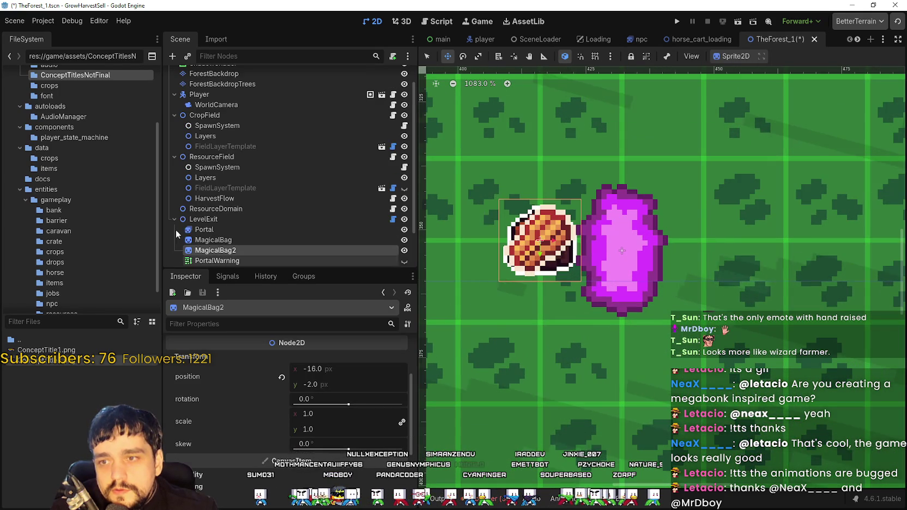
pyautogui.click(241, 238)
pyautogui.scroll(5, 521, 251)
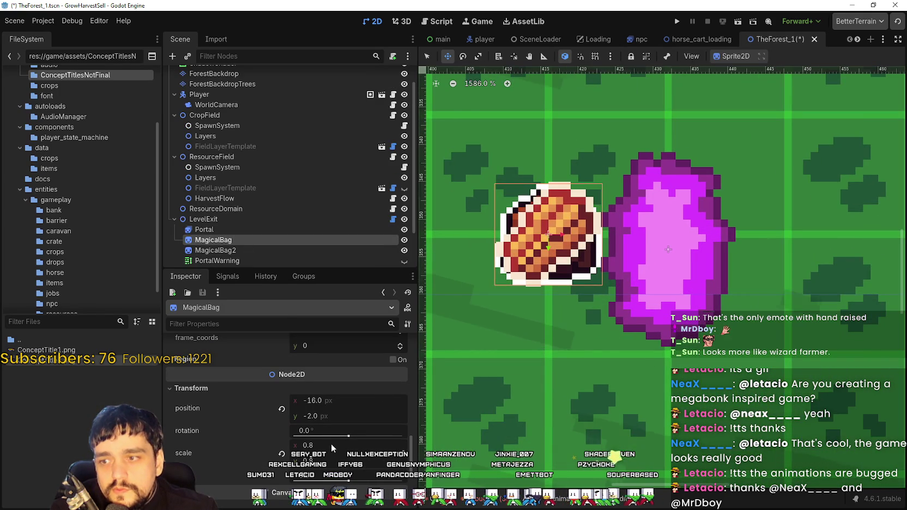
pyautogui.scroll(2, 545, 280)
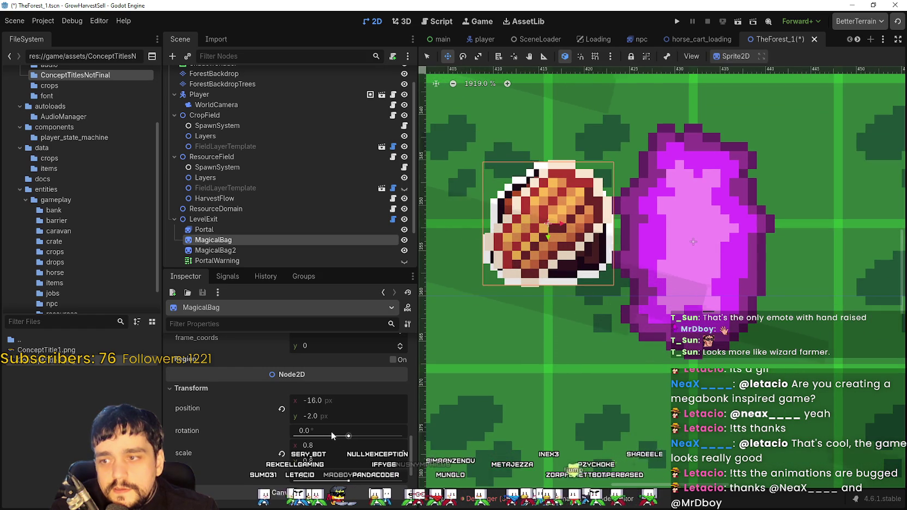
pyautogui.scroll(-3, 330, 432)
pyautogui.scroll(5, 279, 393)
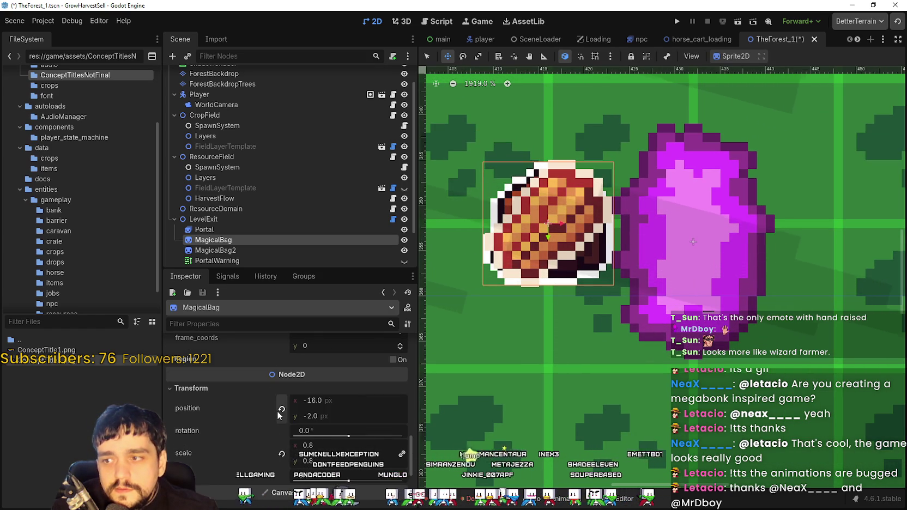
pyautogui.scroll(-5, 278, 408)
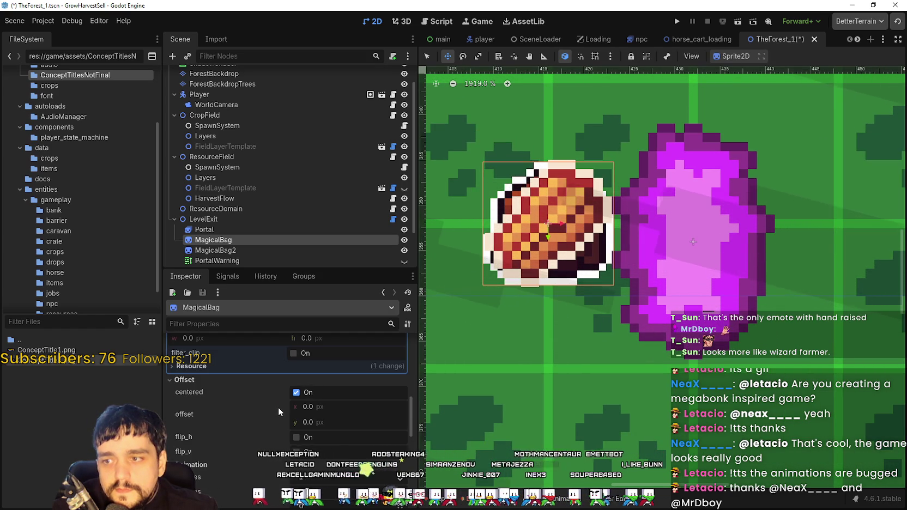
pyautogui.scroll(5, 276, 436)
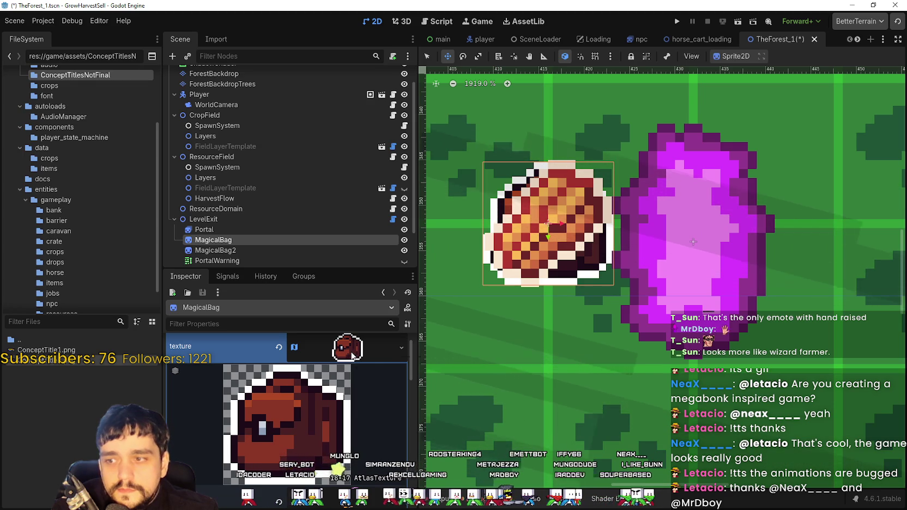
pyautogui.scroll(-5, 348, 390)
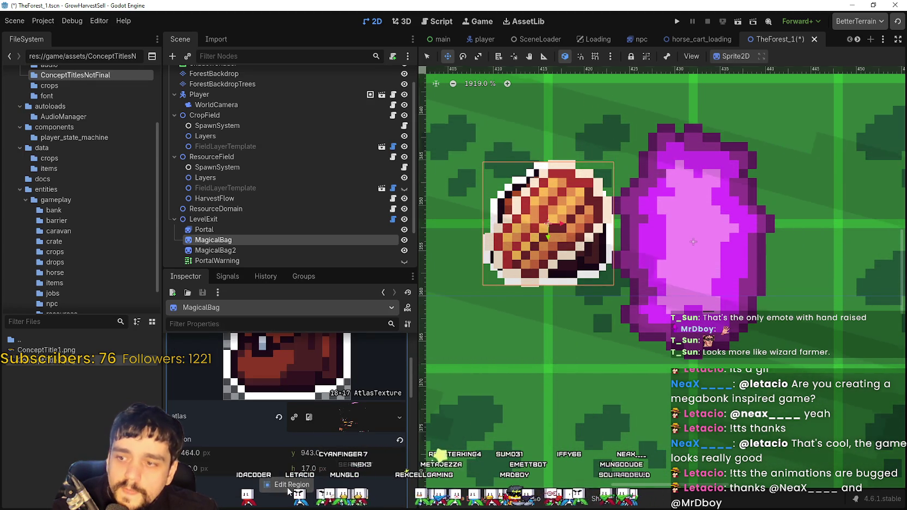
pyautogui.click(289, 484)
# - Set the Region Editor's snap mode to Pixel Snap
pyautogui.scroll(-10, 505, 263)
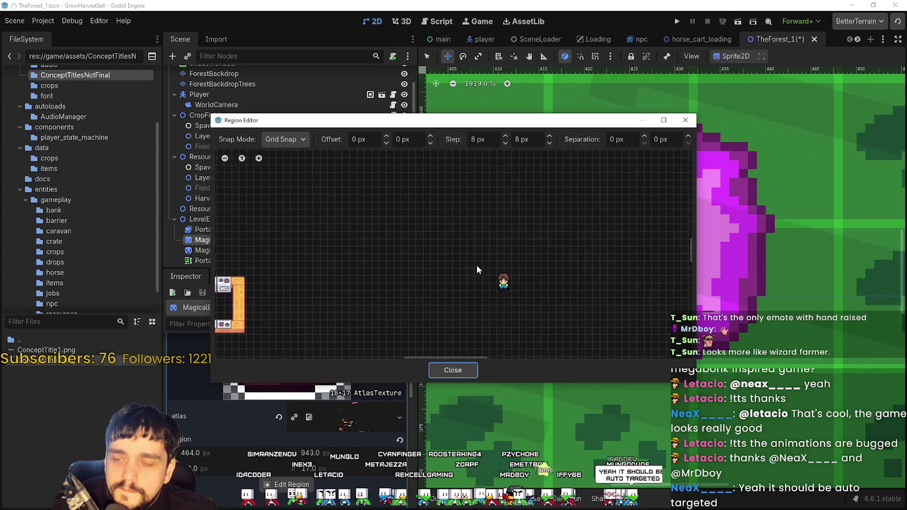
pyautogui.scroll(8, 414, 307)
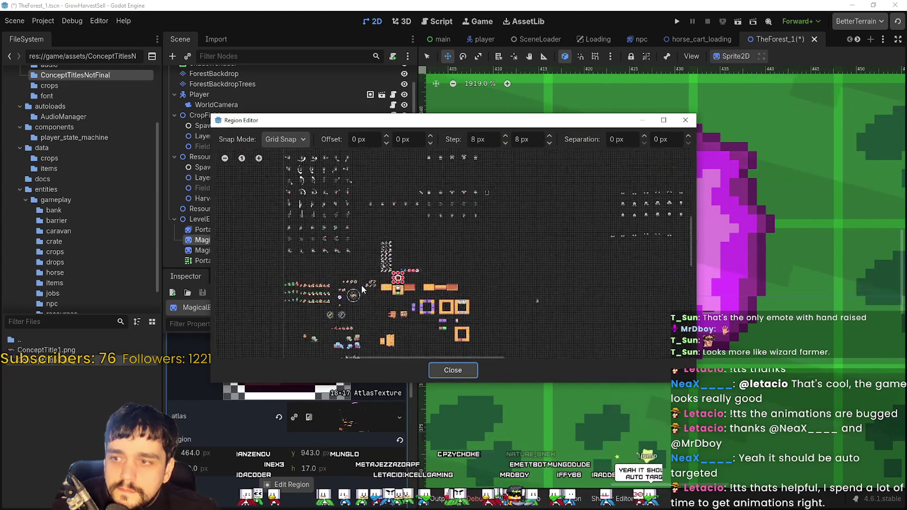
pyautogui.scroll(8, 491, 305)
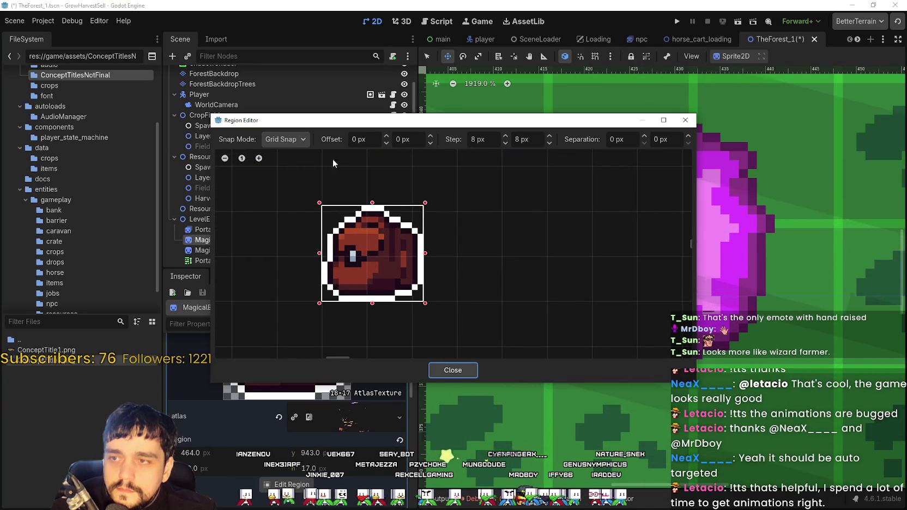
pyautogui.click(293, 142)
pyautogui.click(297, 168)
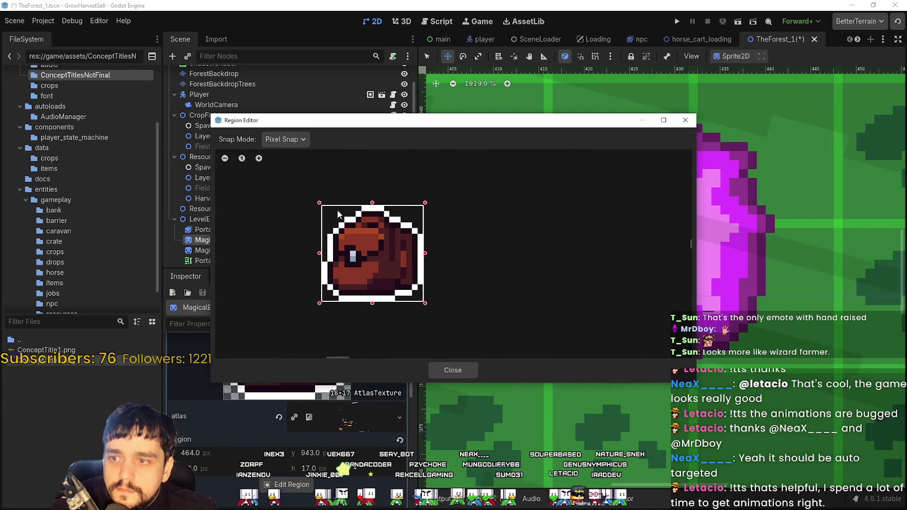
# - Extend the bag's region one pixel down to 18×18 and close the Region Editor
pyautogui.scroll(2, 384, 314)
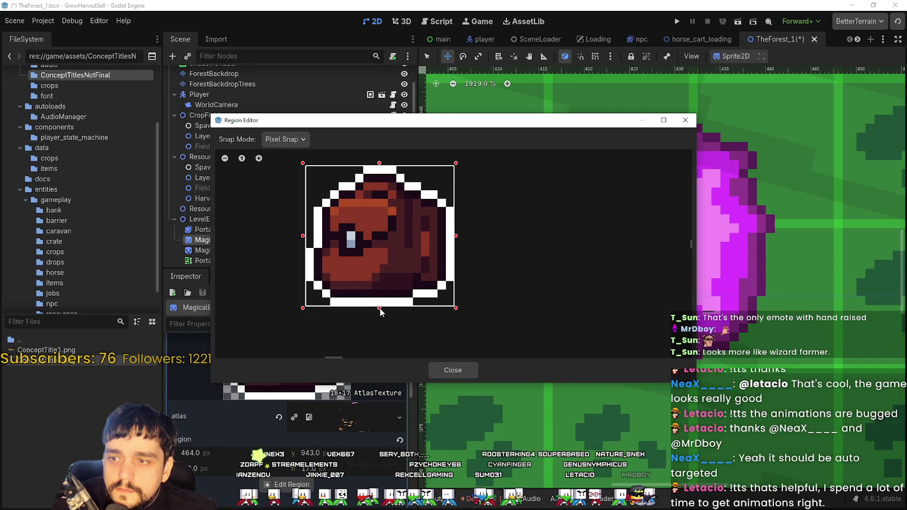
pyautogui.moveTo(379, 309); pyautogui.dragTo(381, 314)
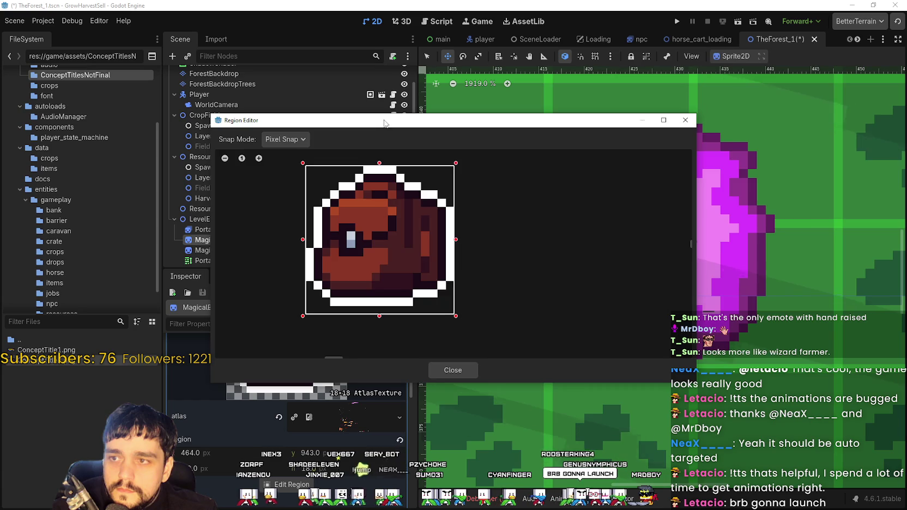
pyautogui.moveTo(381, 120); pyautogui.dragTo(529, 68)
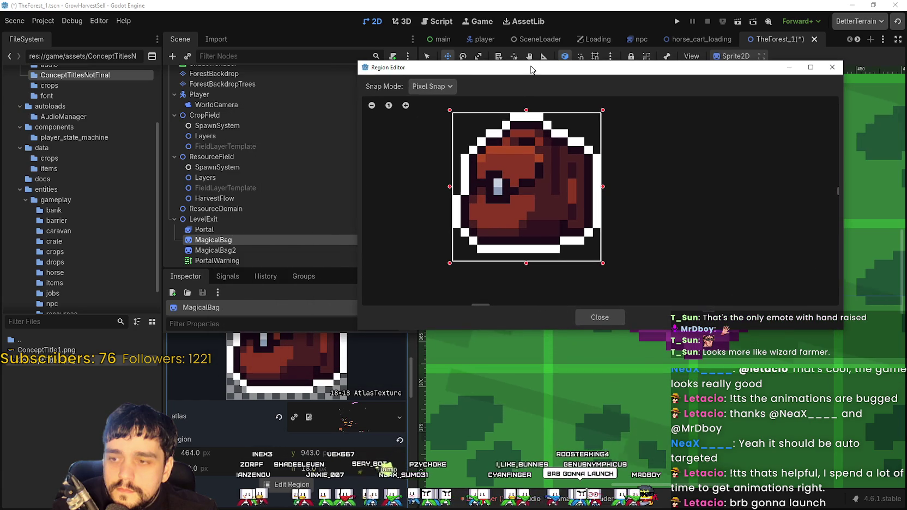
pyautogui.click(605, 317)
# - Briefly check MagicalBag2, then reselect the first MagicalBag
pyautogui.scroll(-6, 606, 311)
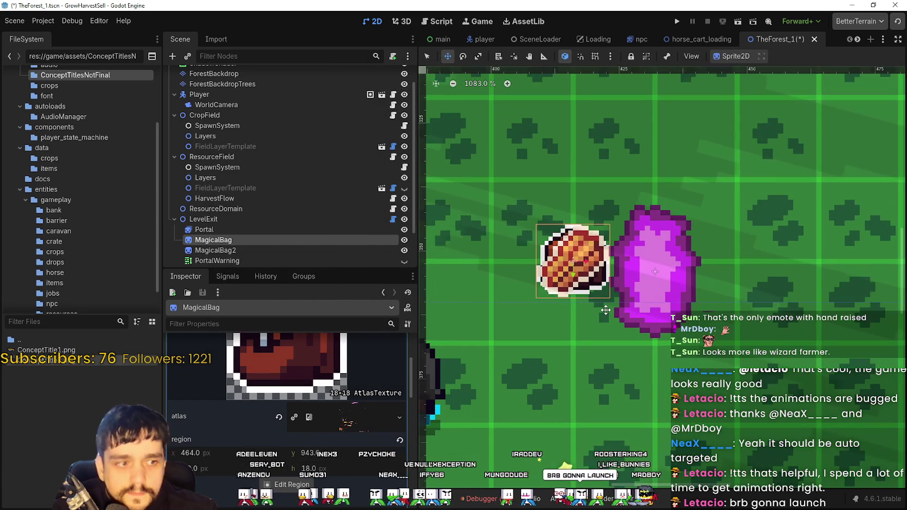
pyautogui.scroll(-3, 606, 310)
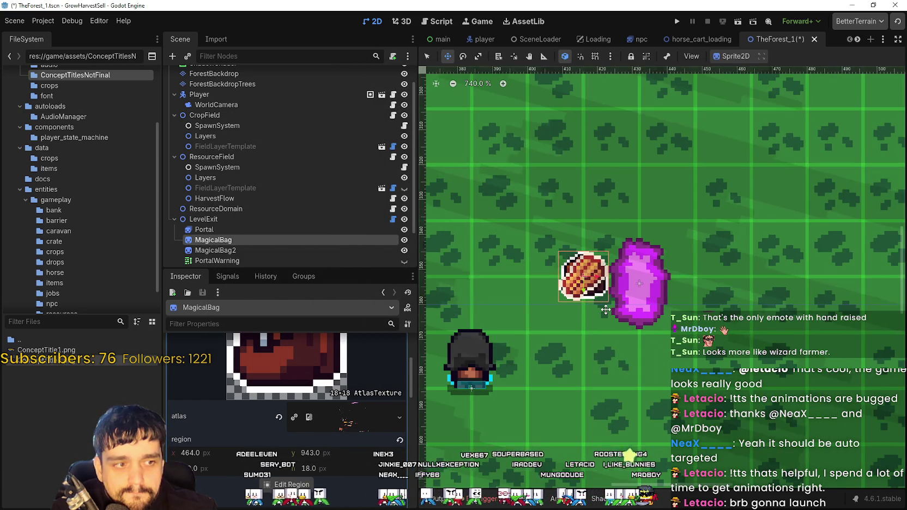
pyautogui.scroll(10, 605, 305)
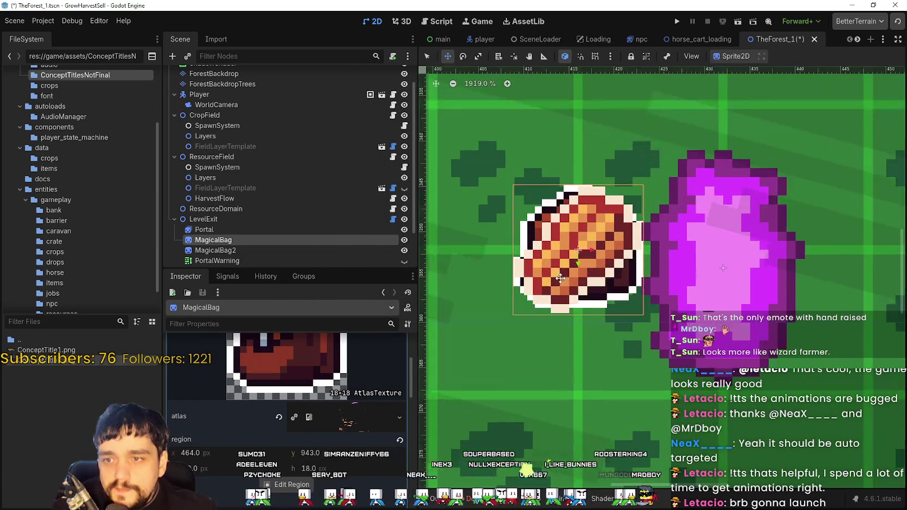
pyautogui.scroll(-3, 568, 246)
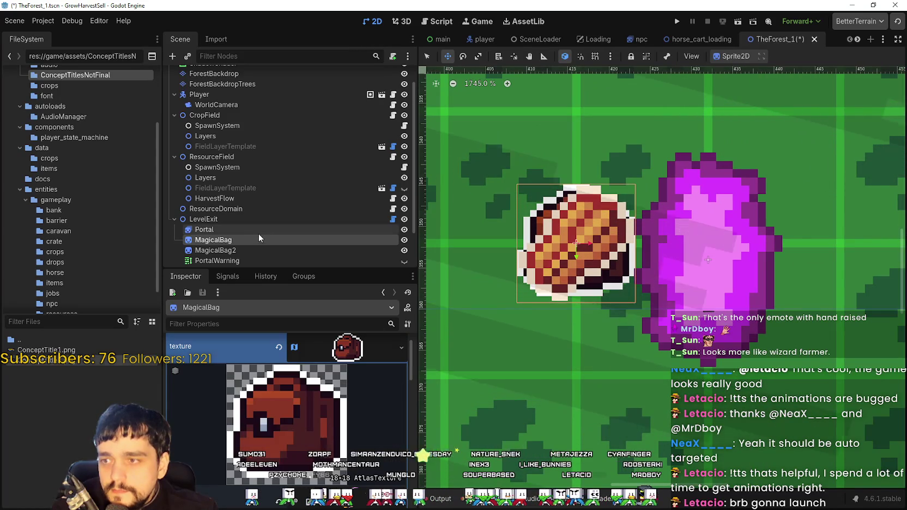
pyautogui.click(244, 249)
pyautogui.click(246, 240)
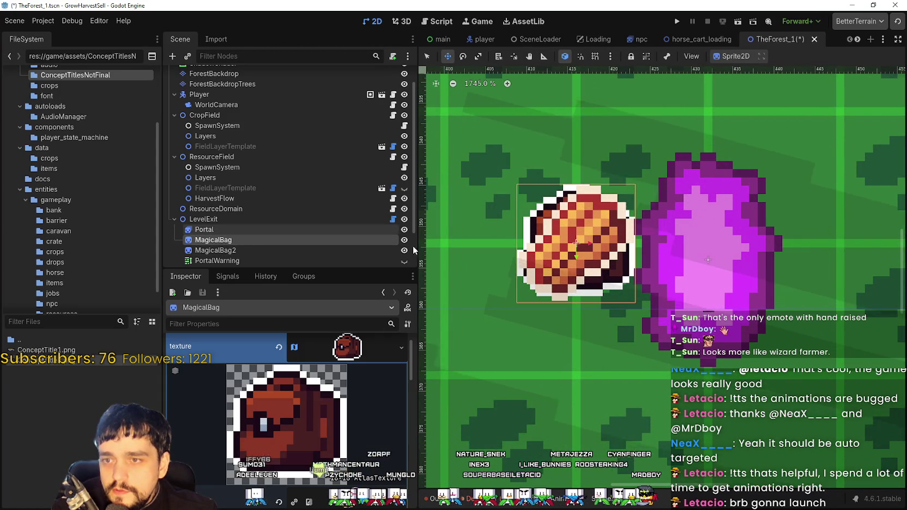
# - Move MagicalBag about 13 px down below the bread and save TheForest_1.tscn
pyautogui.scroll(1, 612, 261)
pyautogui.scroll(-4, 613, 261)
pyautogui.moveTo(575, 255)
pyautogui.mouseDown()
pyautogui.moveTo(576, 348)
pyautogui.moveTo(575, 329)
pyautogui.mouseUp()
pyautogui.scroll(-3, 578, 306)
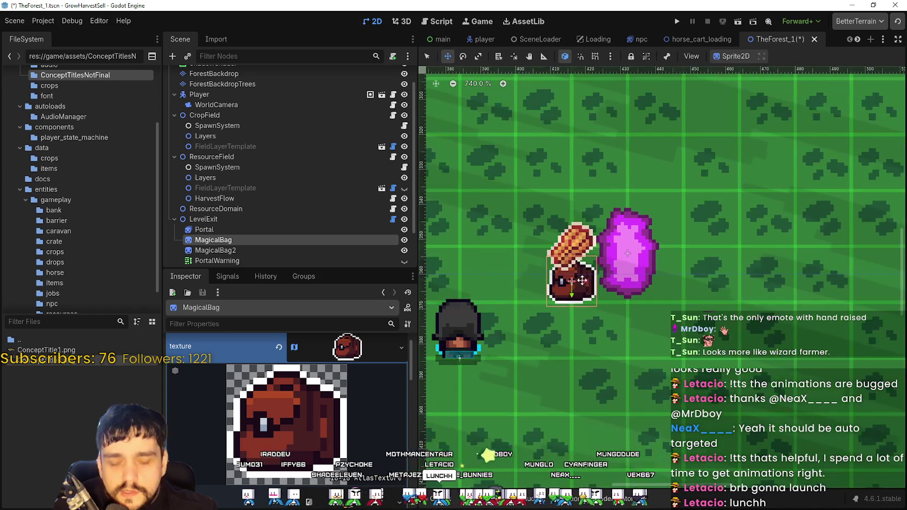
pyautogui.hotkey('ctrl', 's')
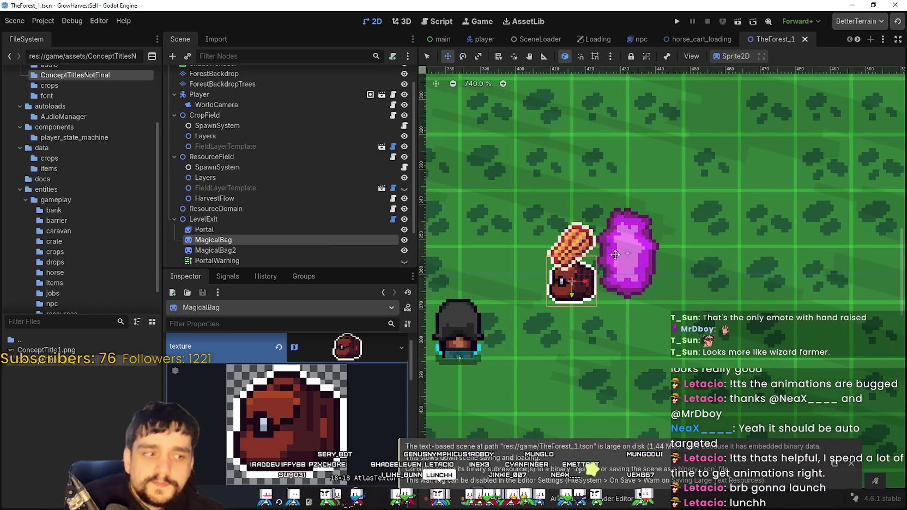